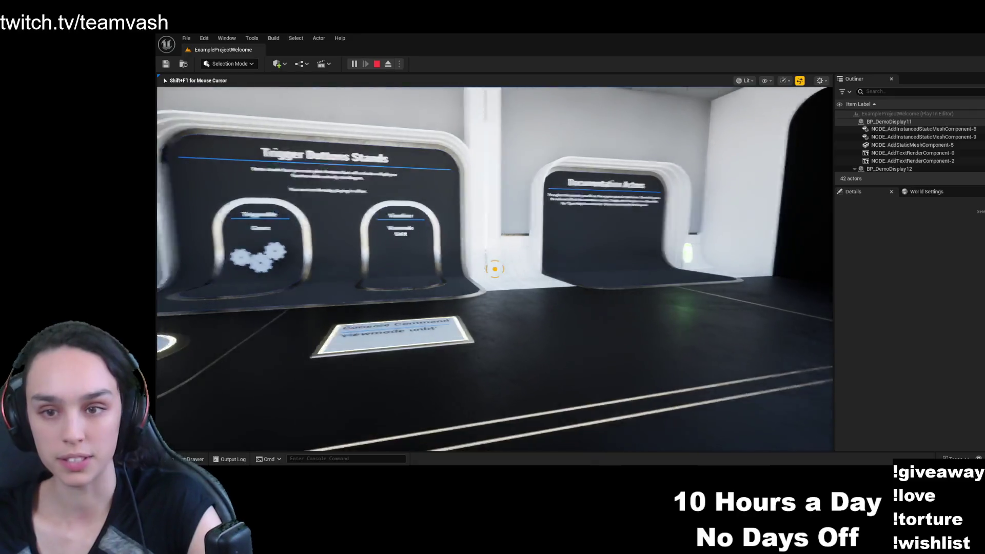
- End Play-in-Editor and show the Content > Maps folders in the Content Drawer
key(Escape)
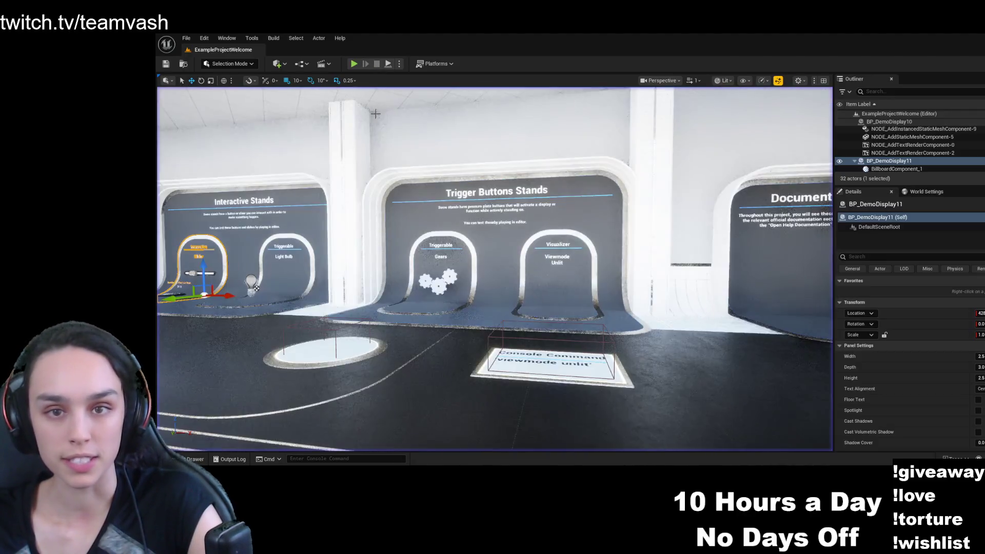
key(ctrl+space)
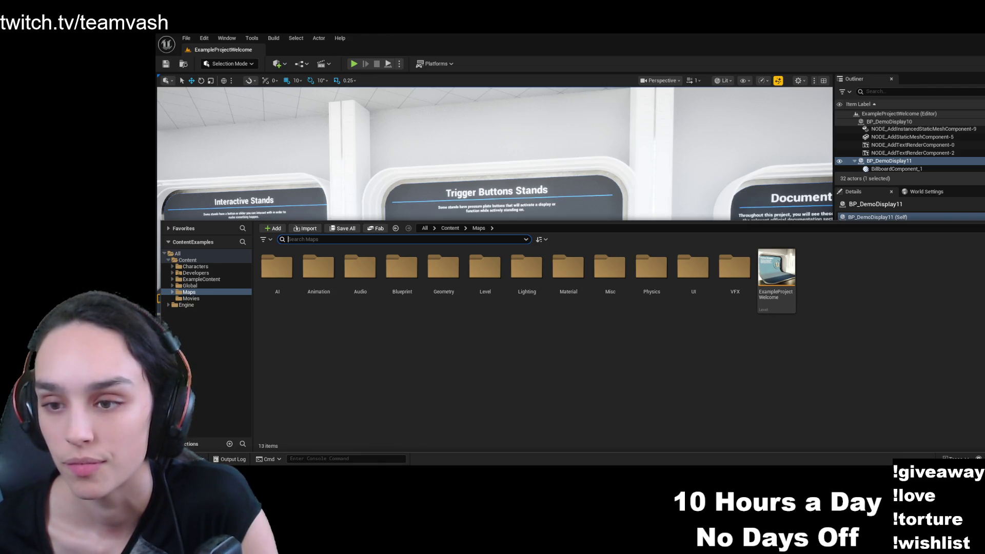
- Enter the AI maps folder and pick the AI_NavMesh level to load it
double_click(277, 267)
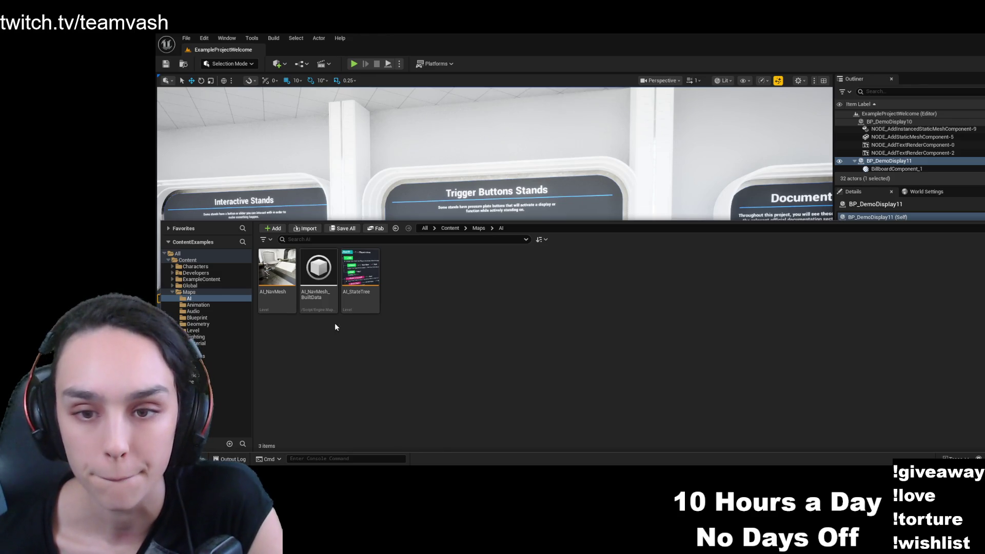
click(288, 282)
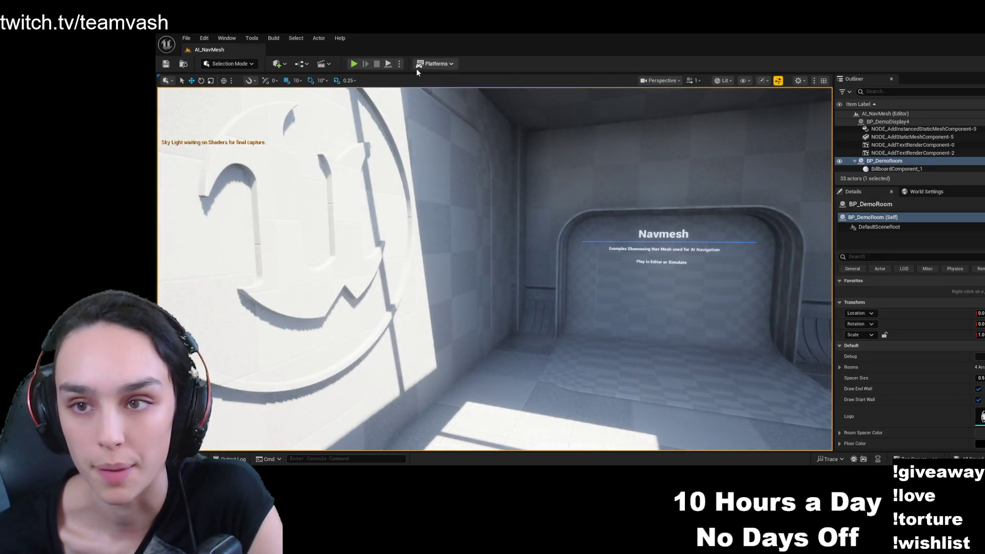
- Play AI_NavMesh and walk past the boxes across the green navmesh floor toward the Nav Link Proxy exhibit
click(354, 64)
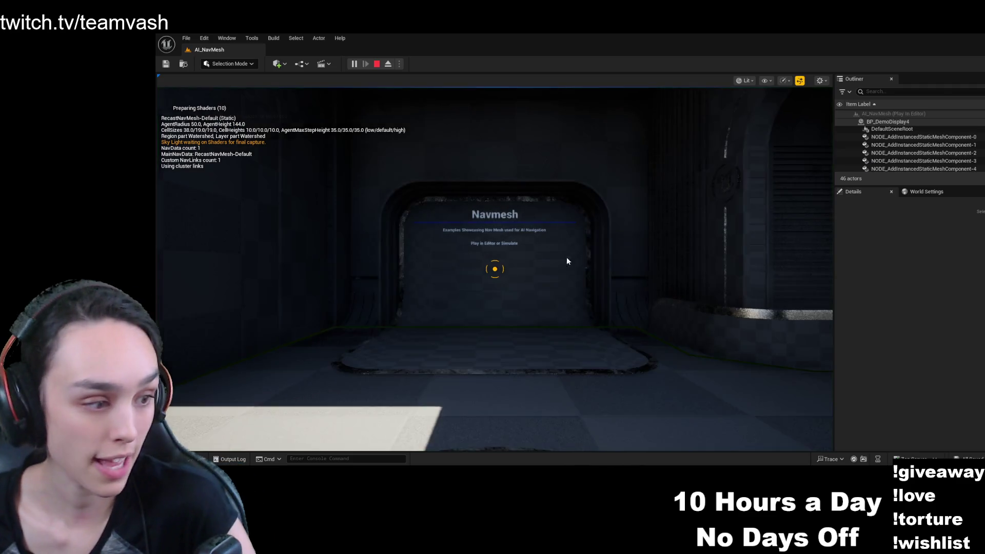
click(579, 283)
key(w)
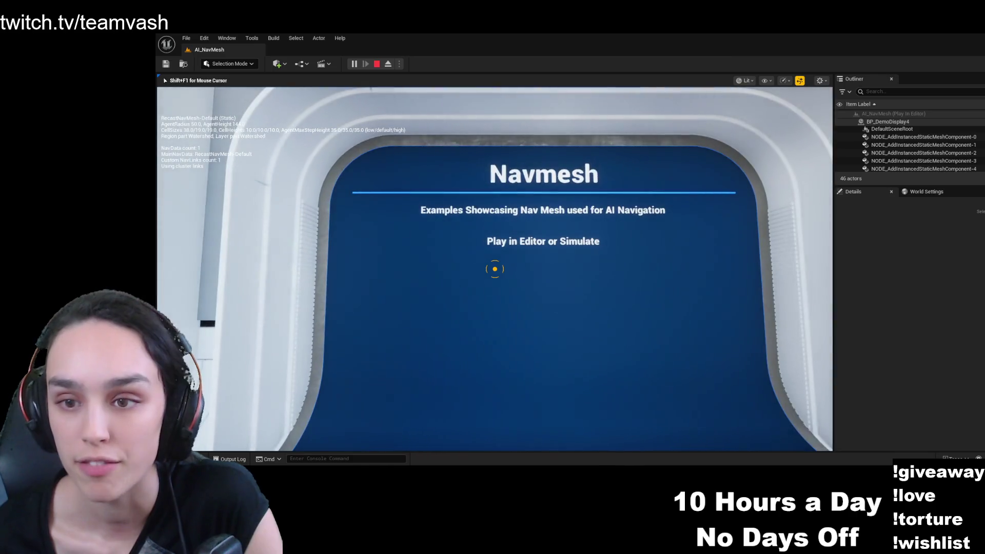
mouse_move(495, 269)
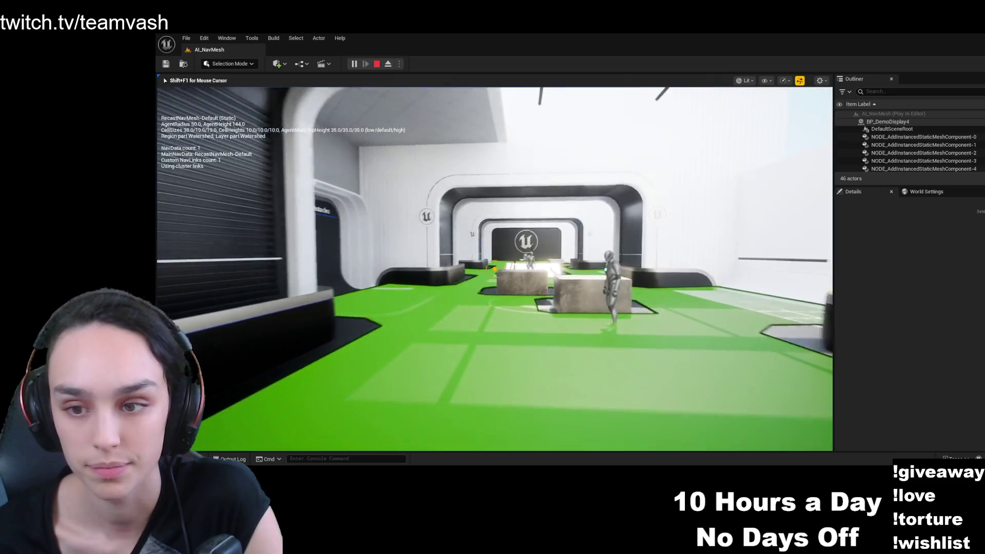
key(w)
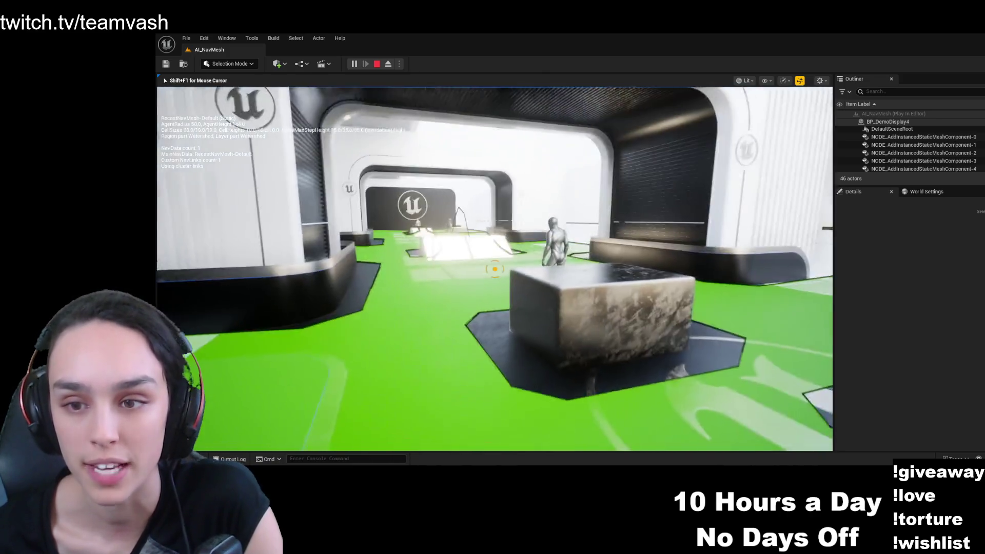
key(w)
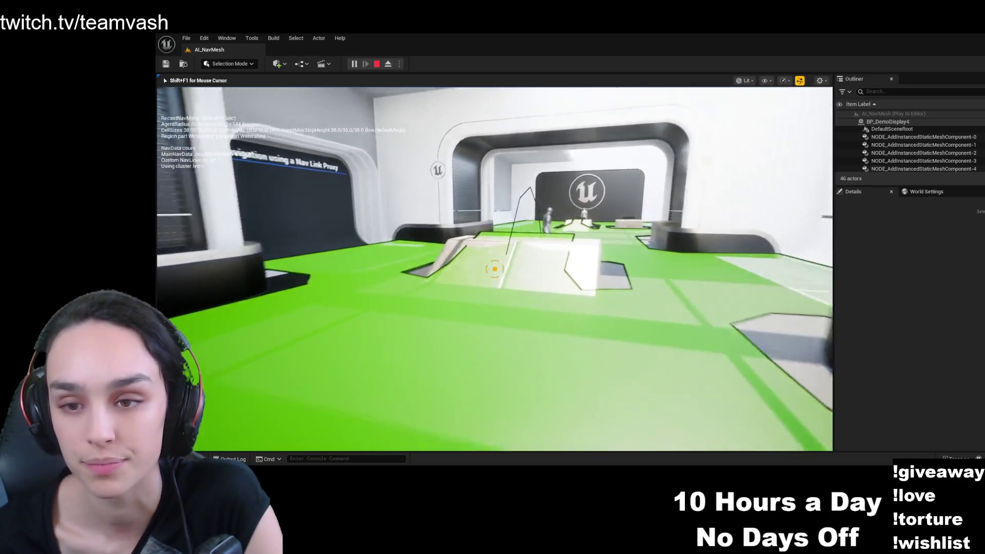
key(w)
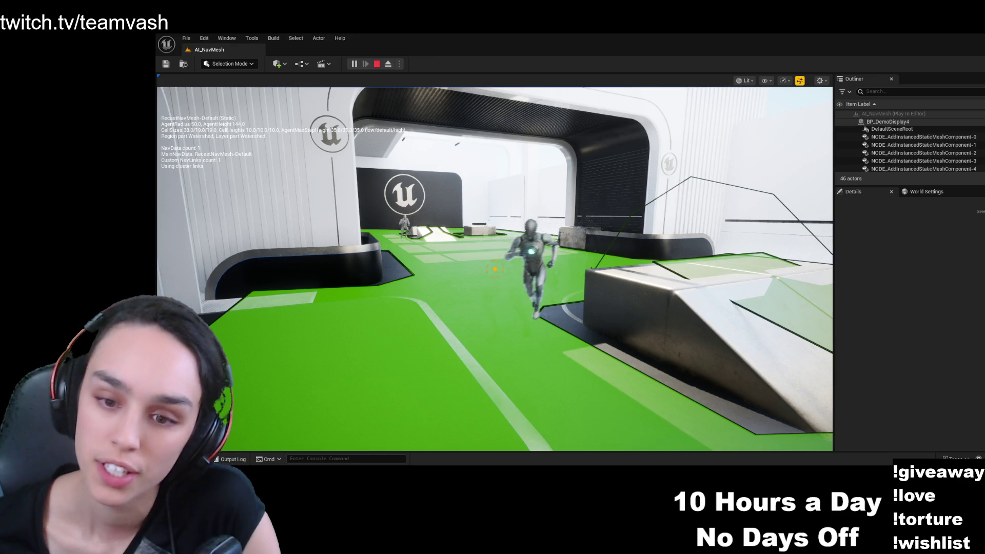
click(494, 268)
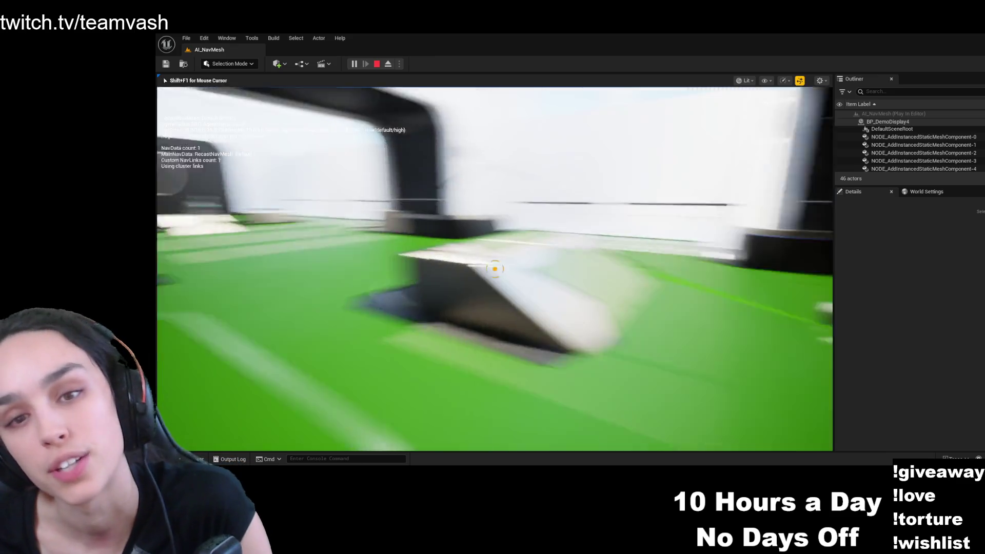
- Climb the ramp near the running AI character and approach the navmesh rebuild exhibit sign
key(w)
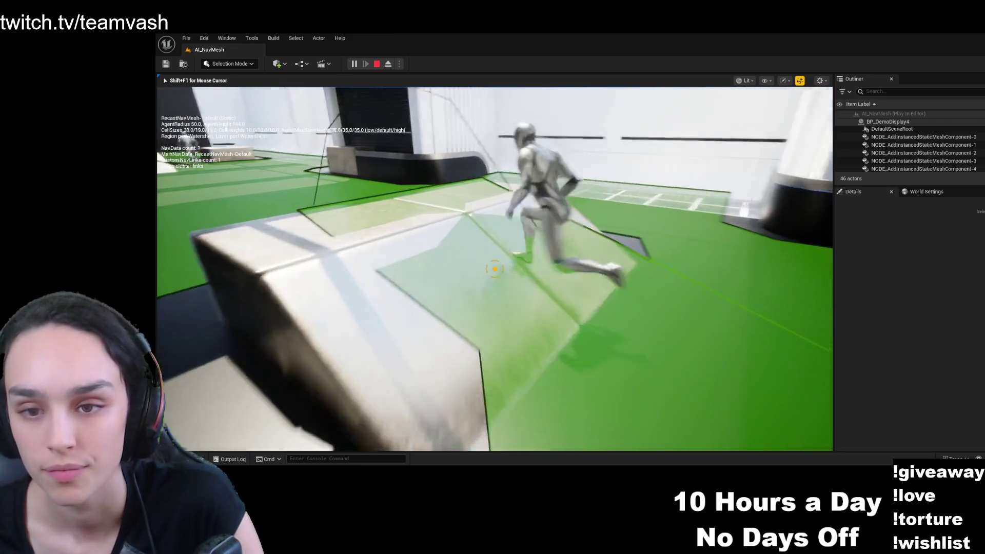
key(w)
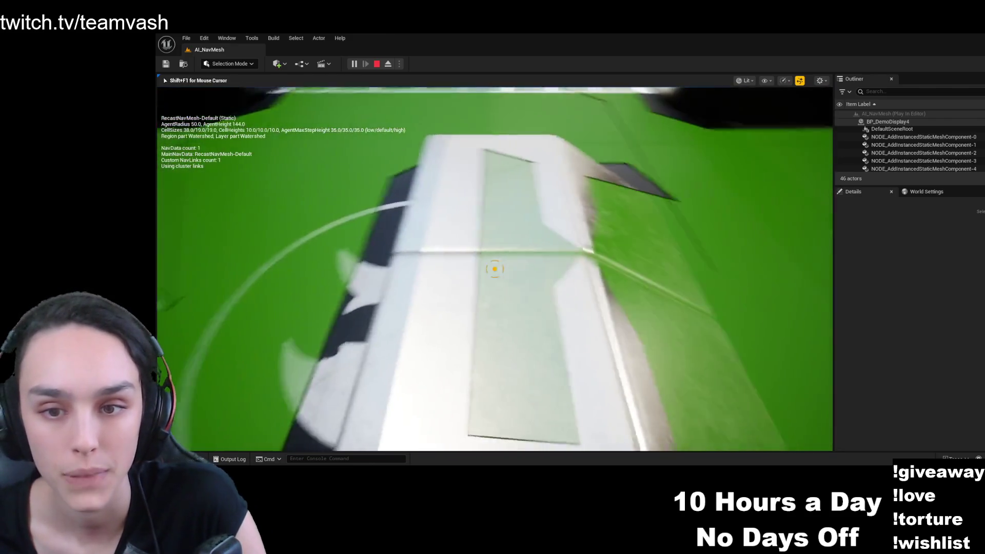
key(s)
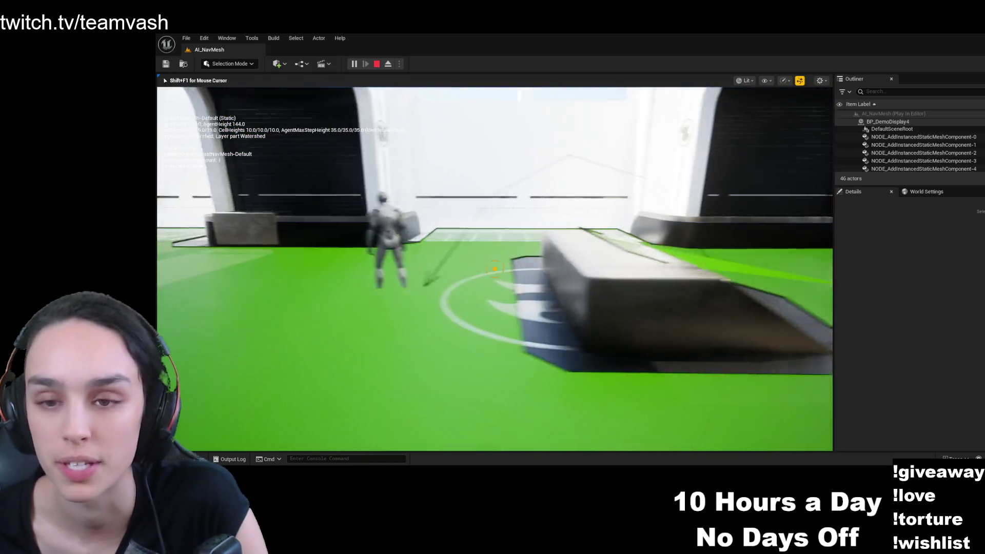
key(w)
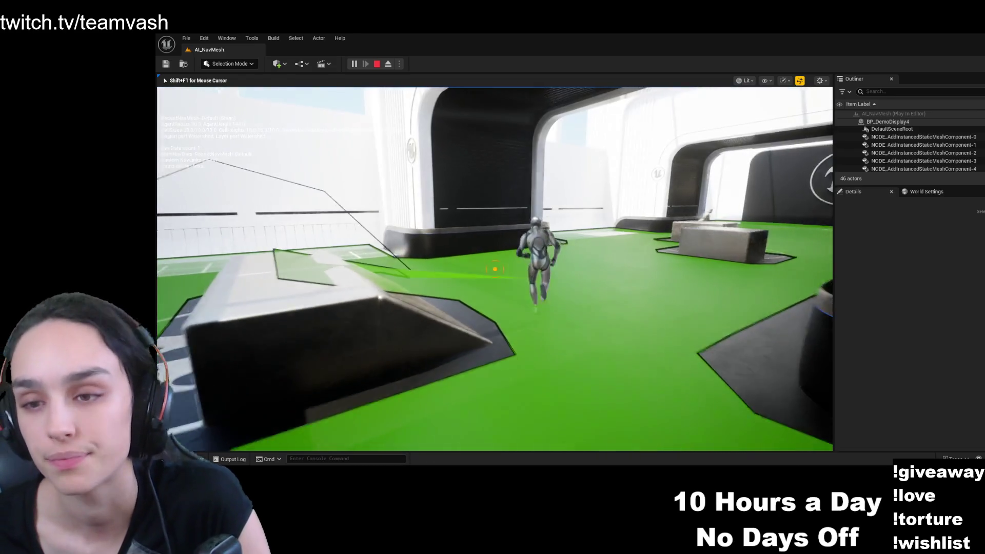
key(w)
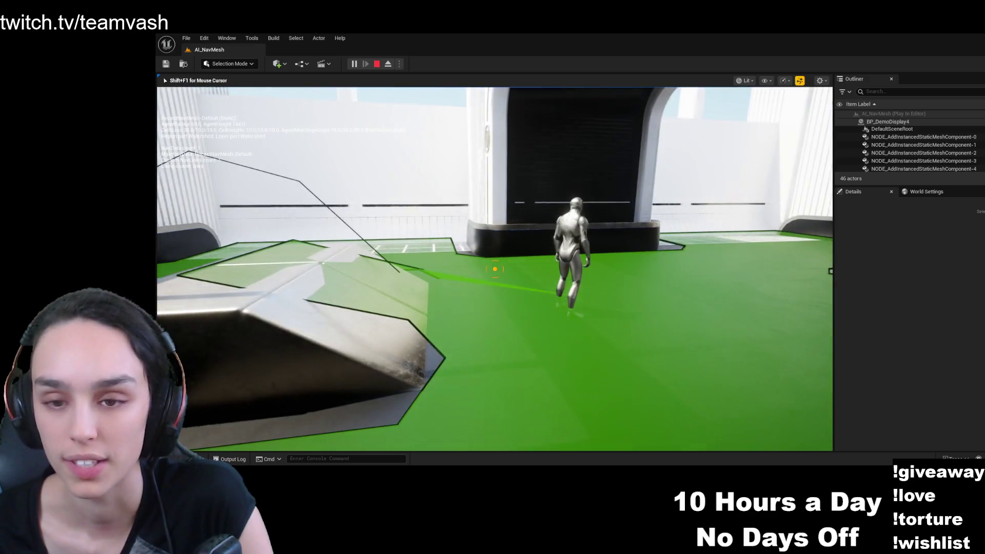
key(w)
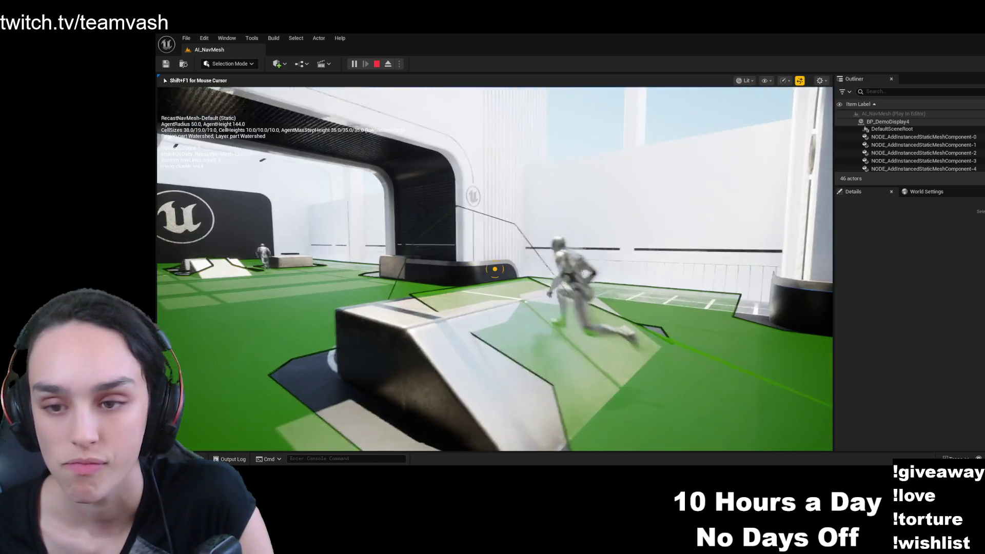
key(w)
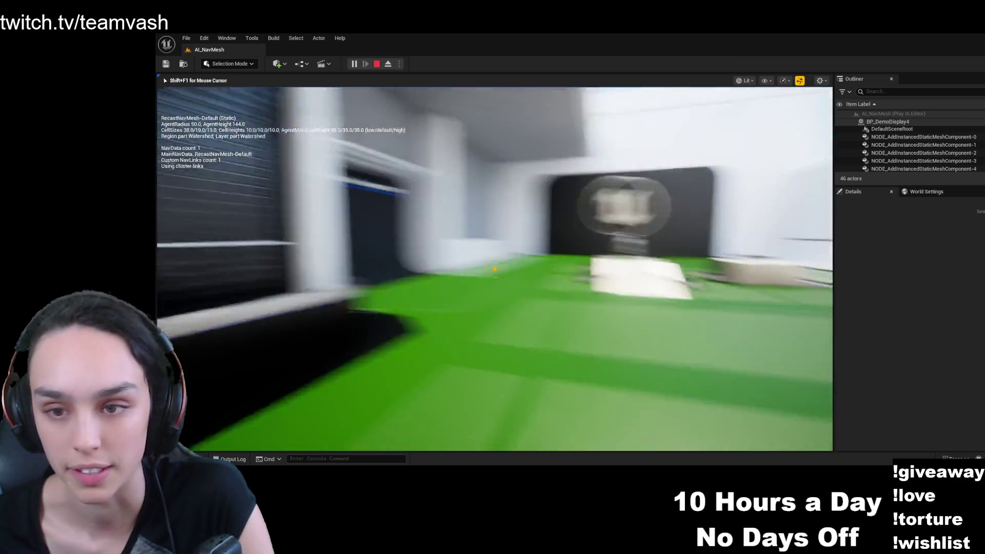
key(w)
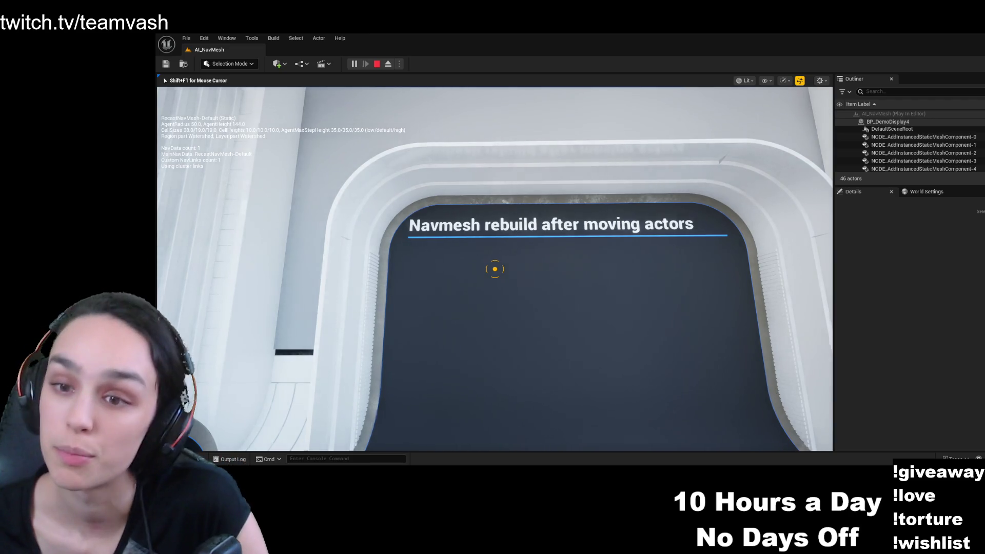
- Follow the robot past the ramps into the corridor, then stop the play session
key(w)
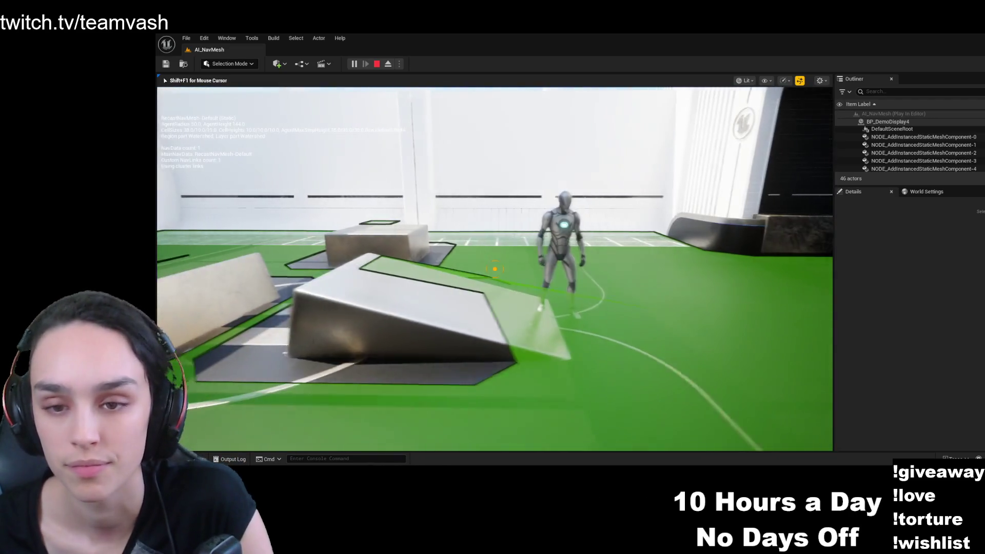
key(w)
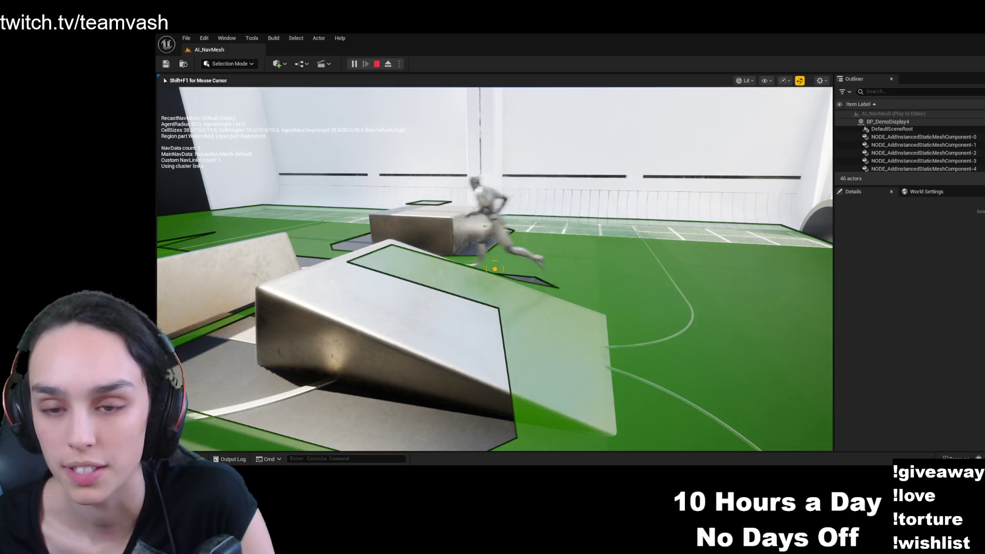
key(w)
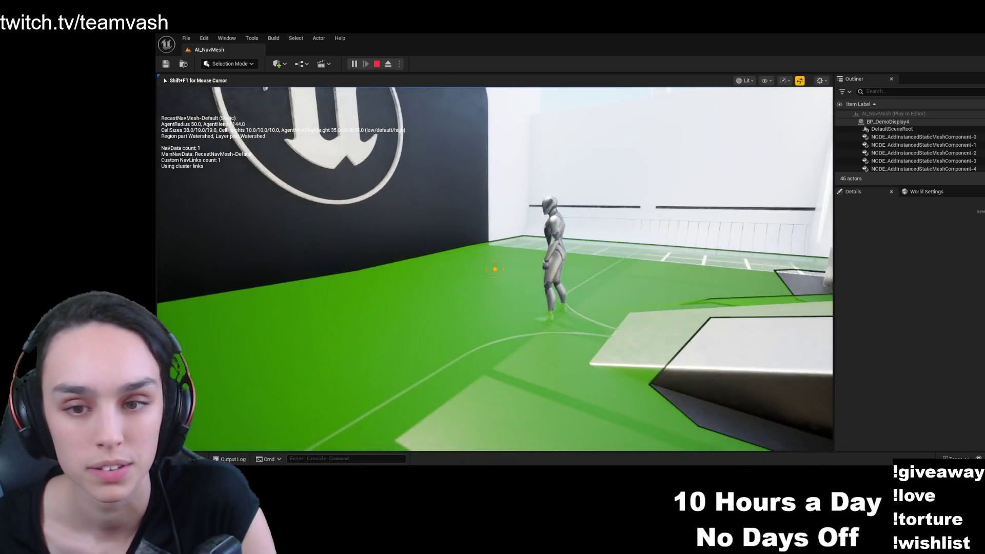
key(w)
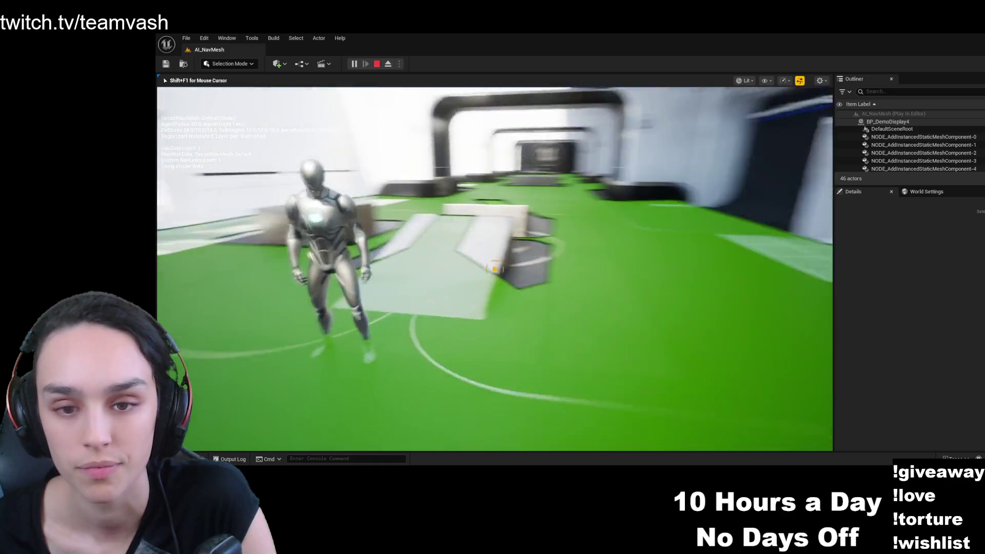
key(w)
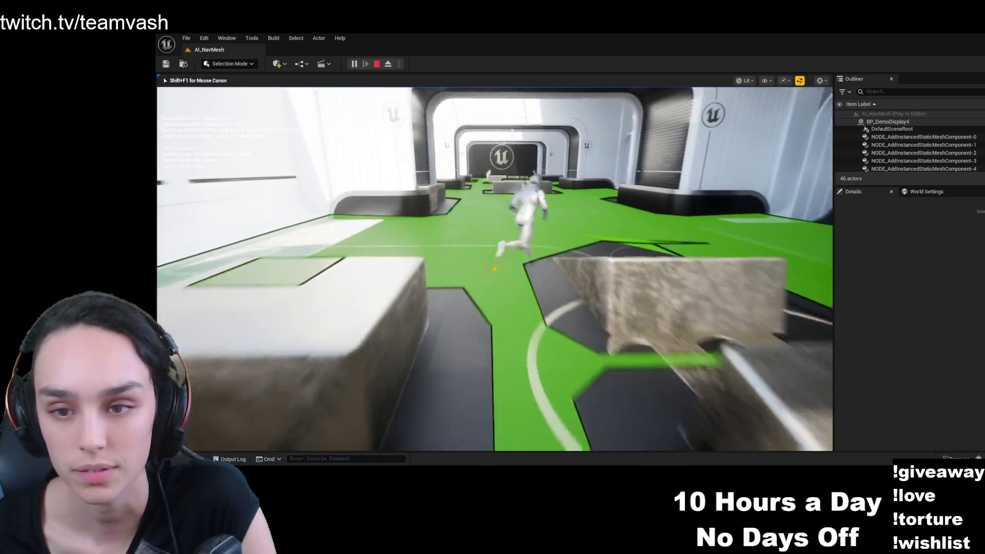
key(w)
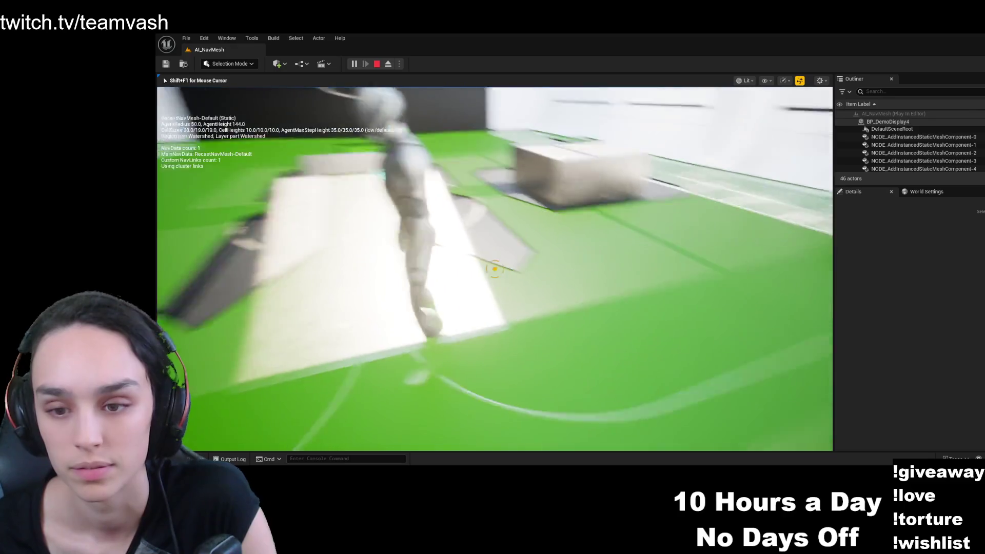
key(w)
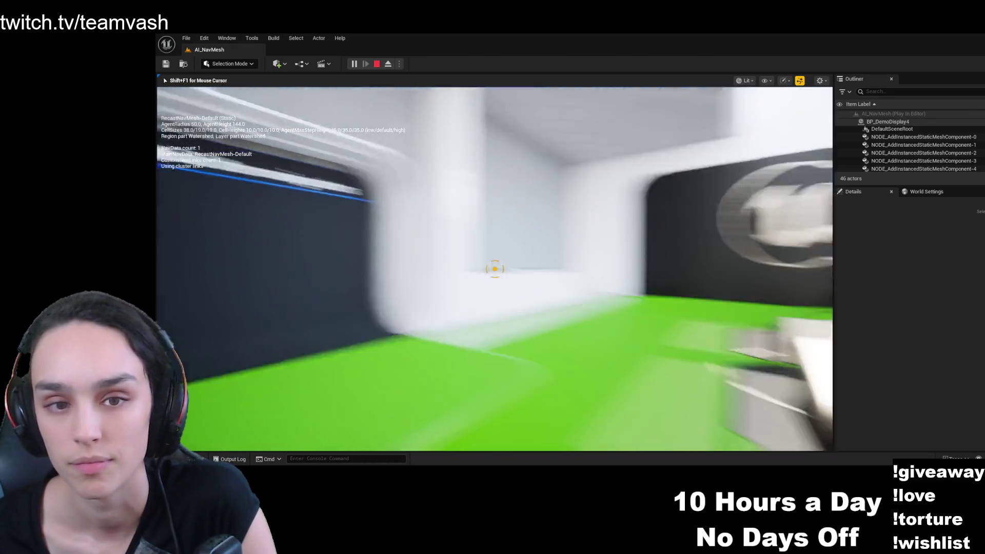
key(w)
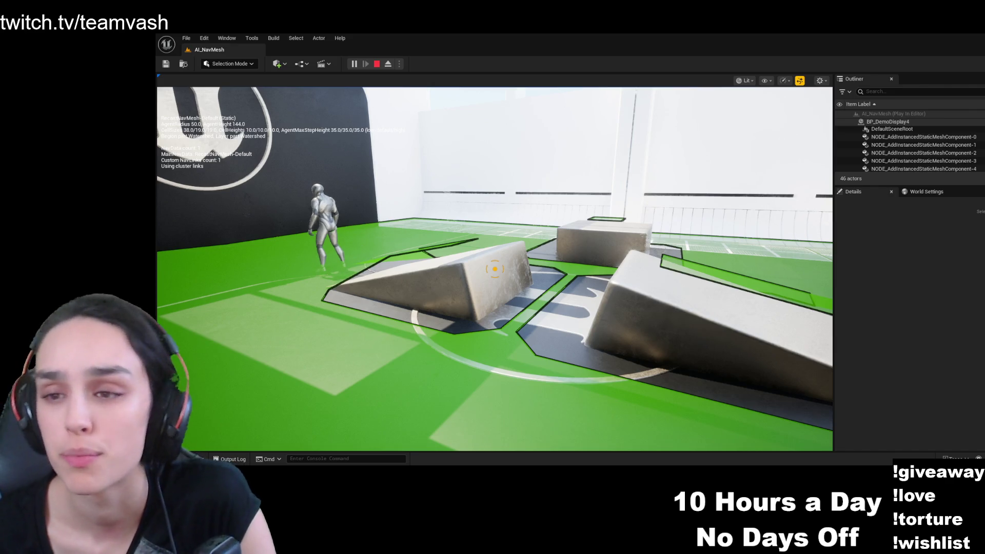
key(Escape)
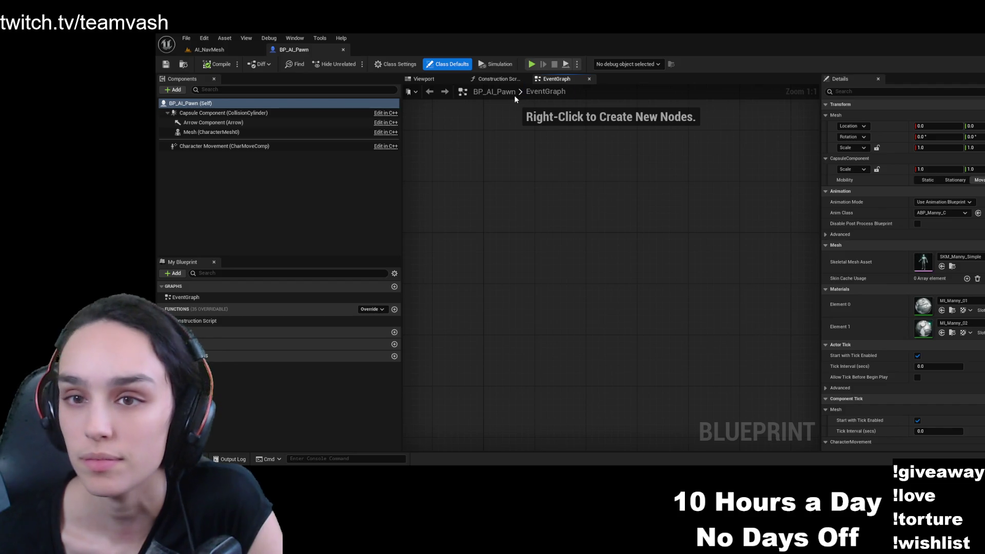
- View BP_AI_Pawn's Viewport and EventGraph tabs, then close the blueprint
click(431, 80)
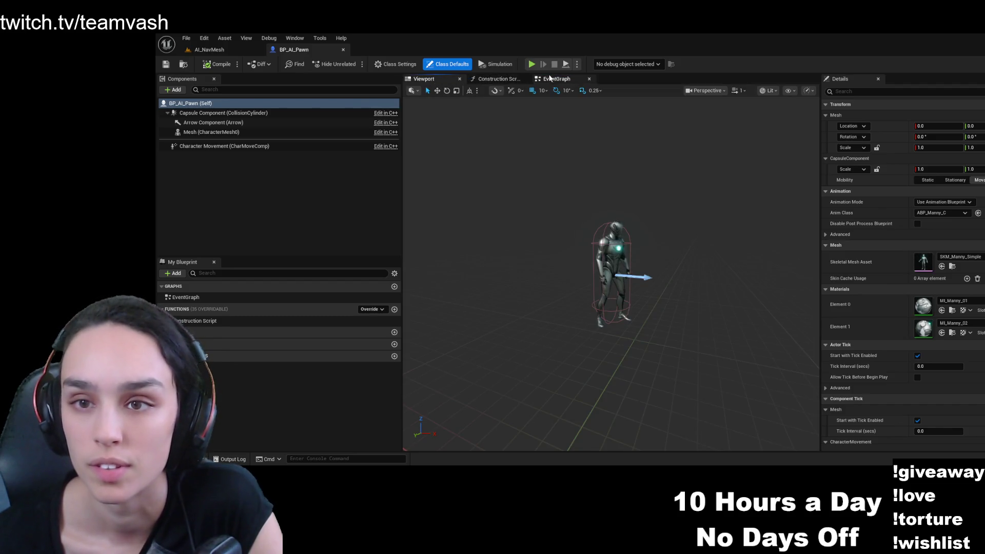
click(554, 80)
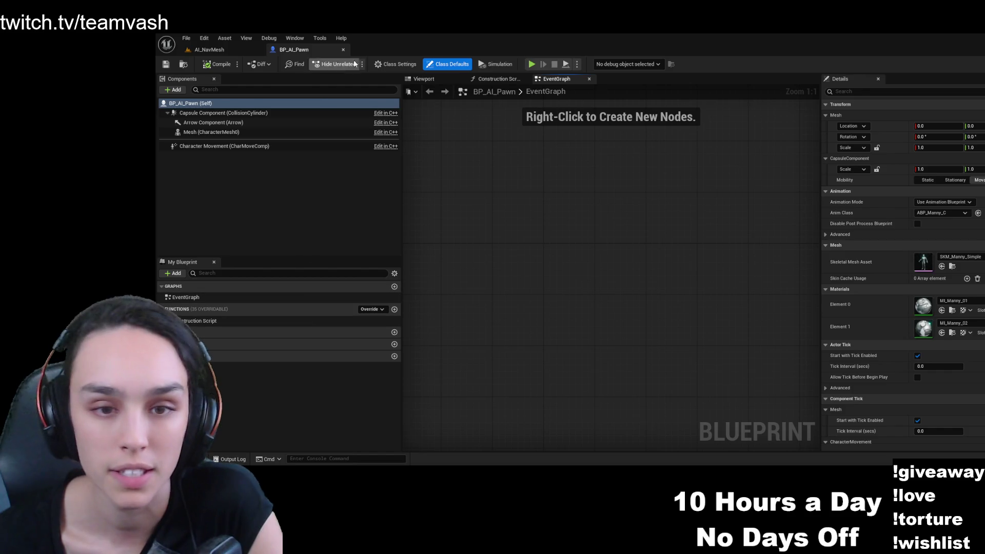
click(343, 50)
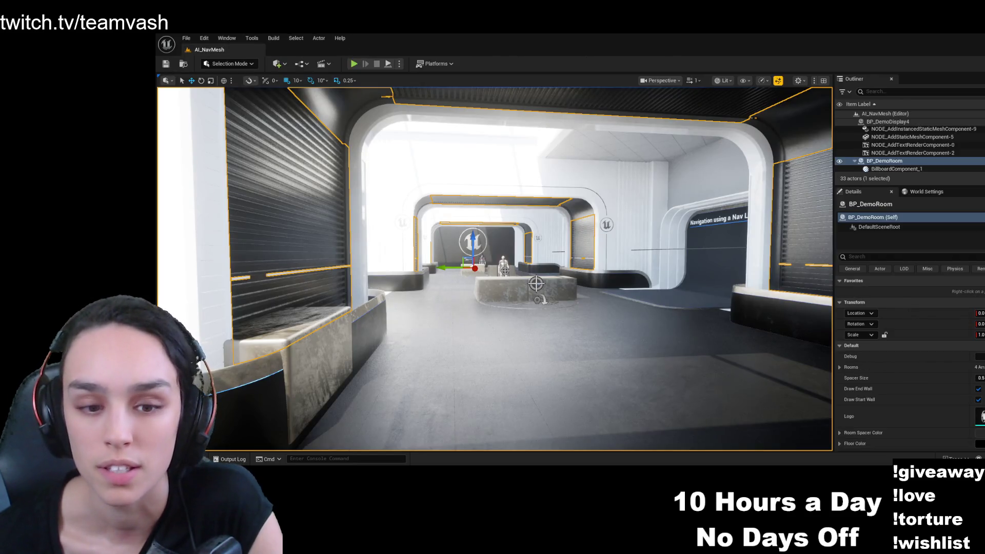
- Reopen the Content Drawer, go up to Content and browse Global > Materials
key(ctrl+space)
click(505, 229)
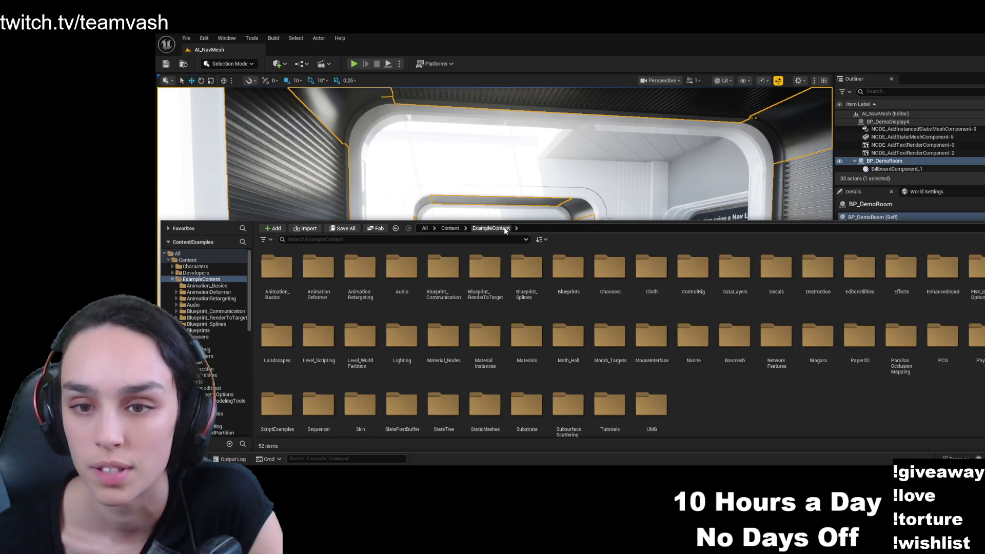
click(455, 230)
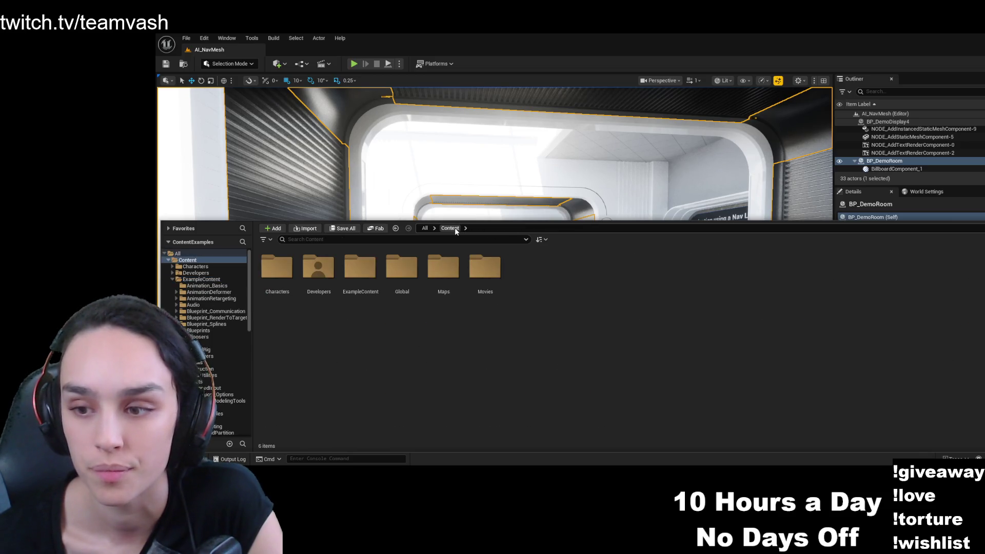
double_click(408, 275)
double_click(407, 275)
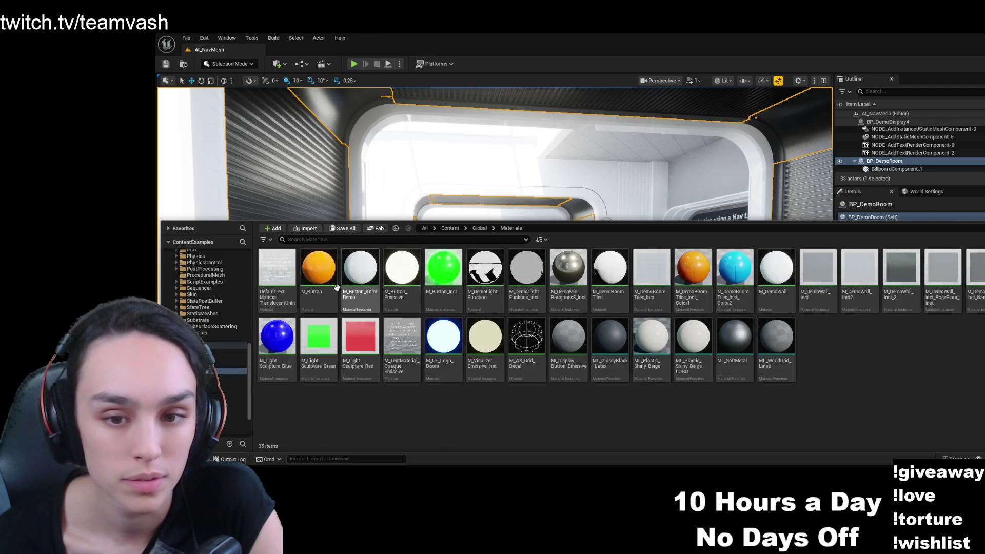
- Look inside the top-level Maps and Movies folders
click(450, 228)
double_click(444, 267)
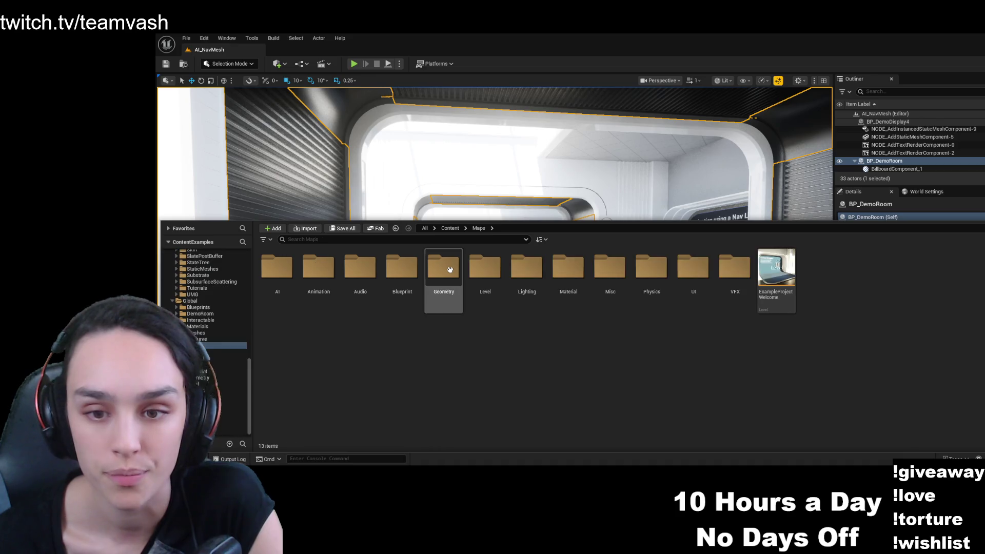
click(450, 228)
click(493, 272)
double_click(492, 273)
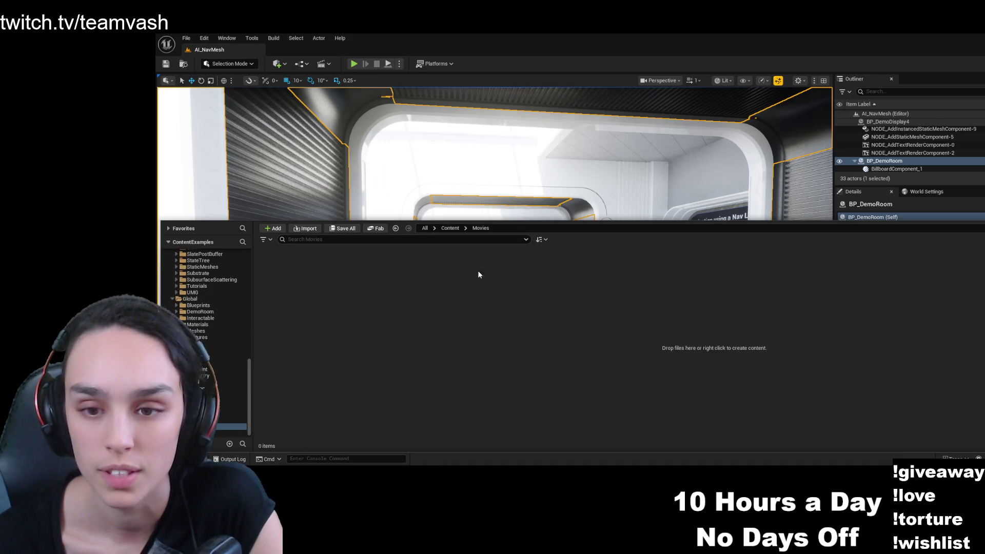
- Browse Maps > AI, select the AI_NavMesh assets, and close the content browser
click(450, 227)
click(444, 273)
double_click(445, 273)
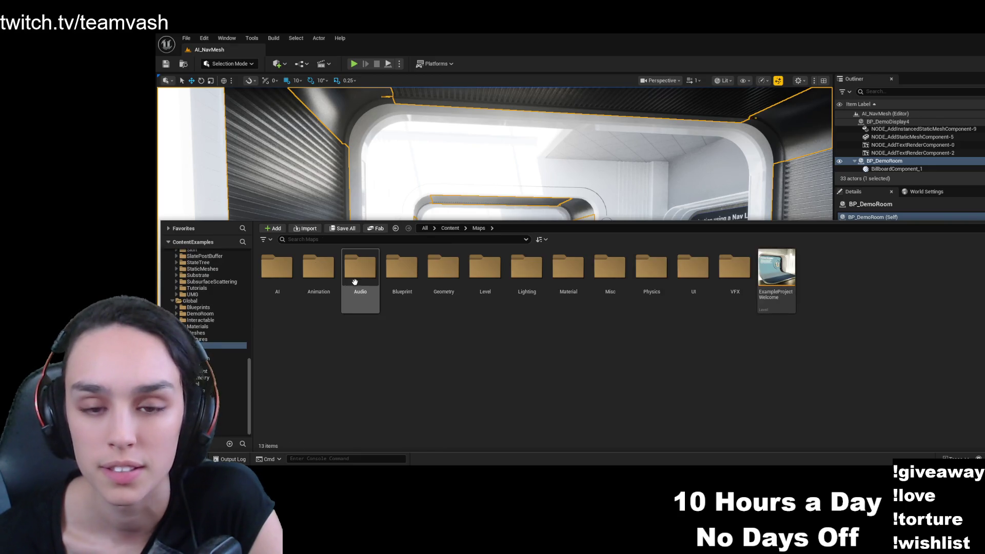
double_click(277, 267)
click(315, 272)
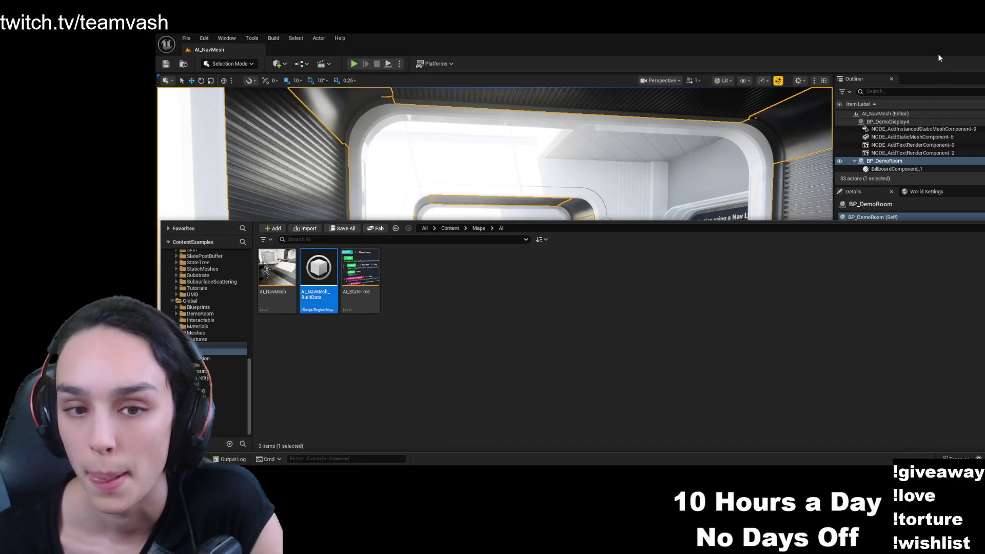
click(259, 263)
click(926, 60)
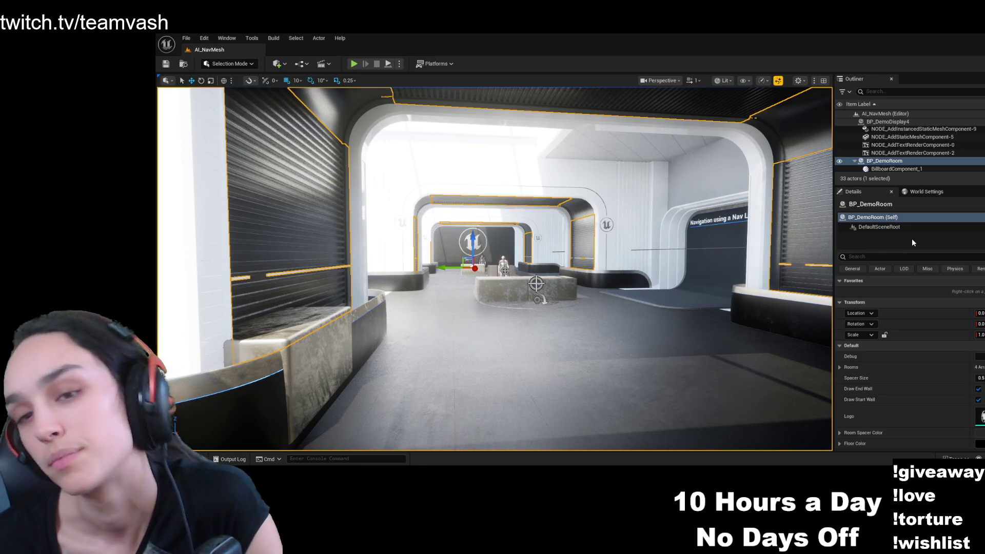
- Select a static mesh component and show the level's World Settings
click(922, 137)
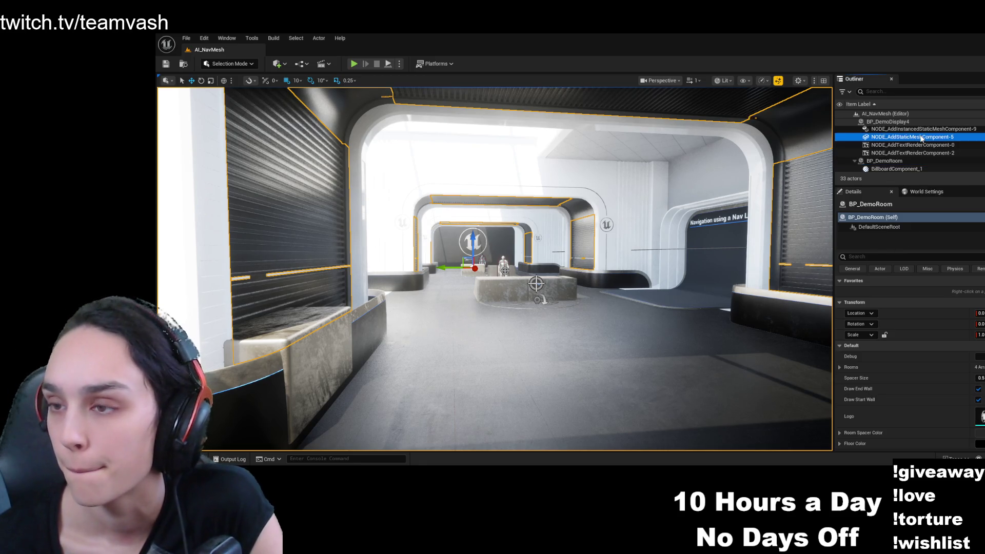
click(923, 191)
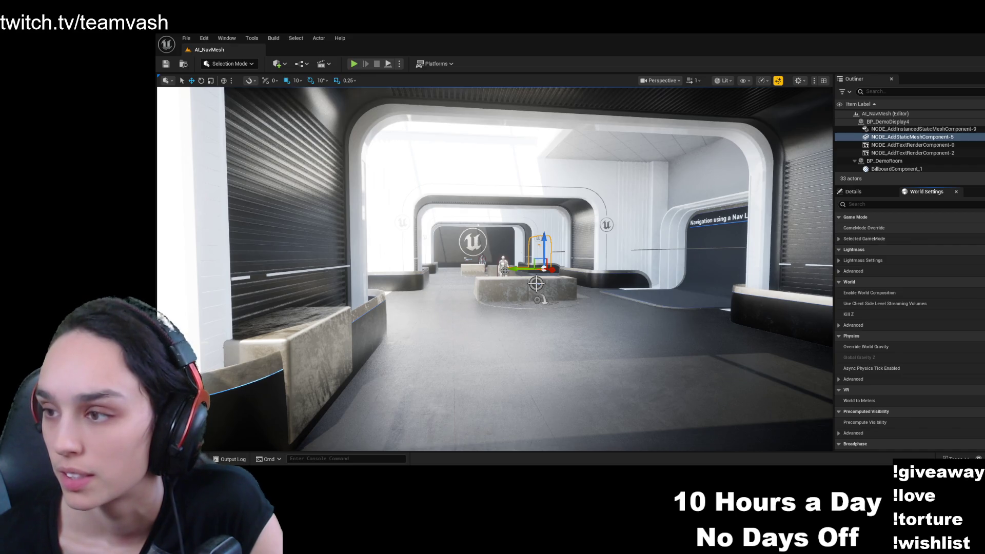
key(ctrl+space)
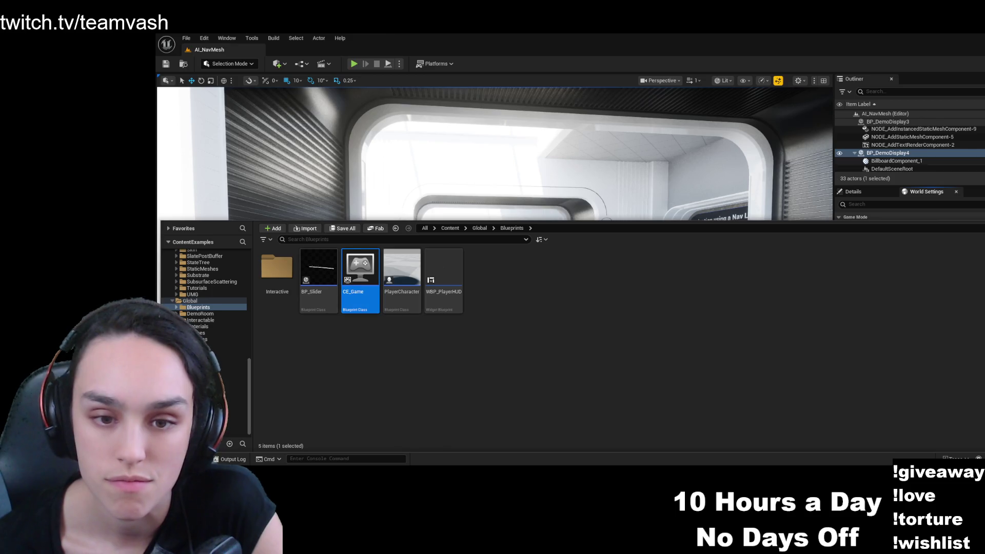
click(918, 153)
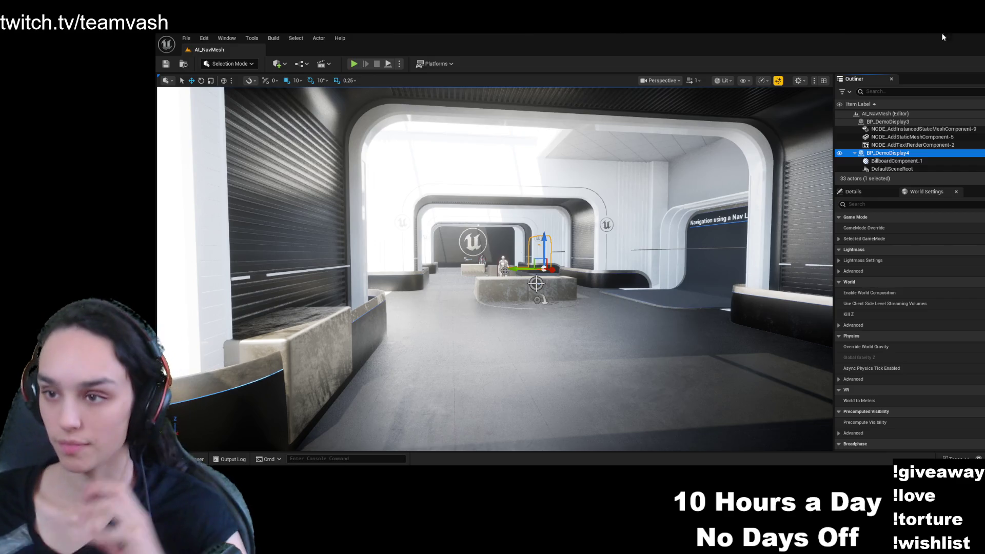
- Make the Outliner taller and select BP_DemoRoom, collapsing its component list
drag(927, 183, 917, 327)
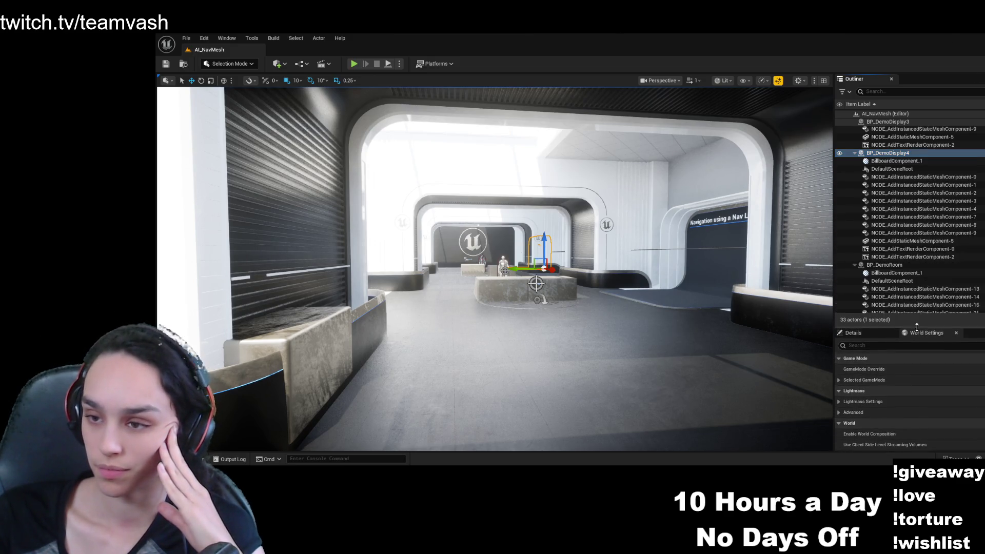
click(911, 265)
scroll(910, 259, down, 5)
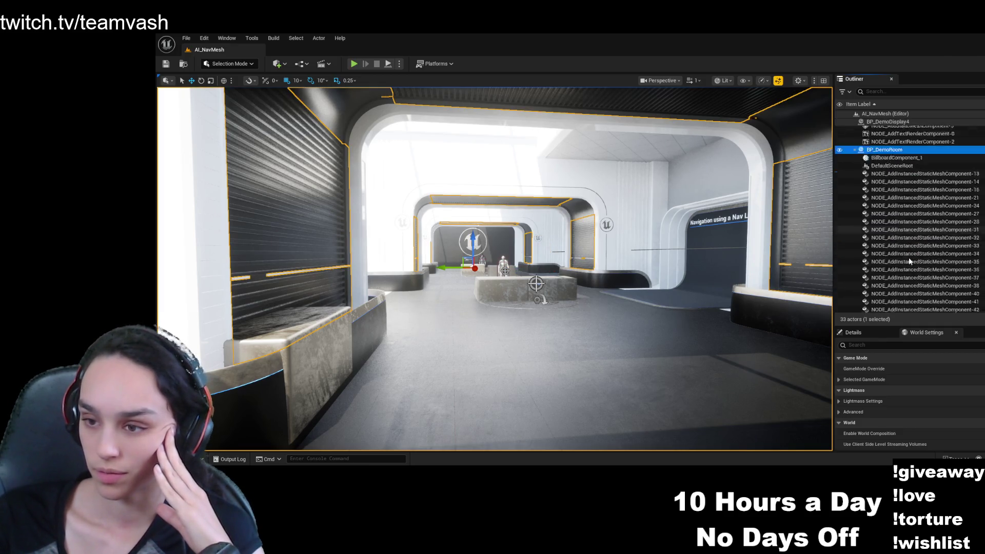
scroll(907, 251, up, 2)
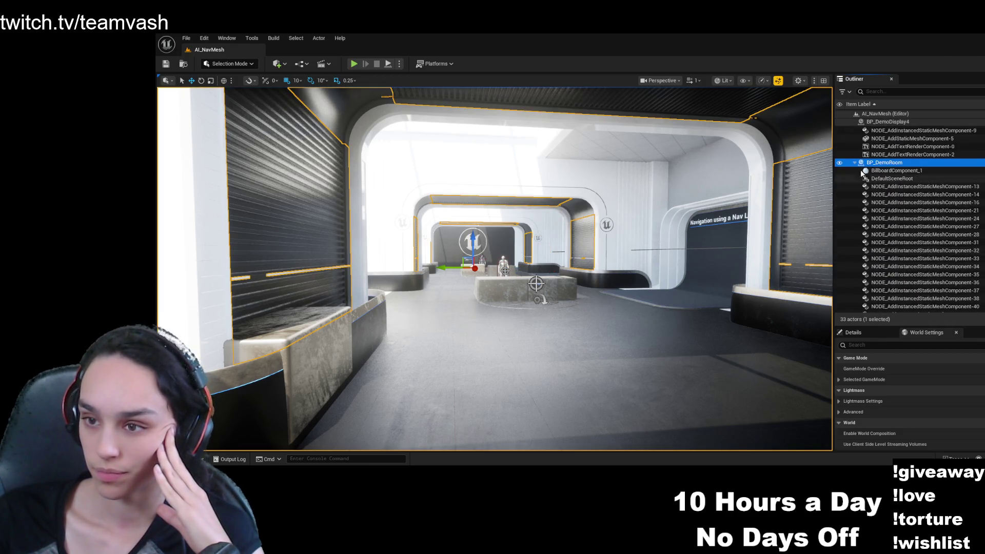
click(854, 162)
scroll(861, 189, up, 4)
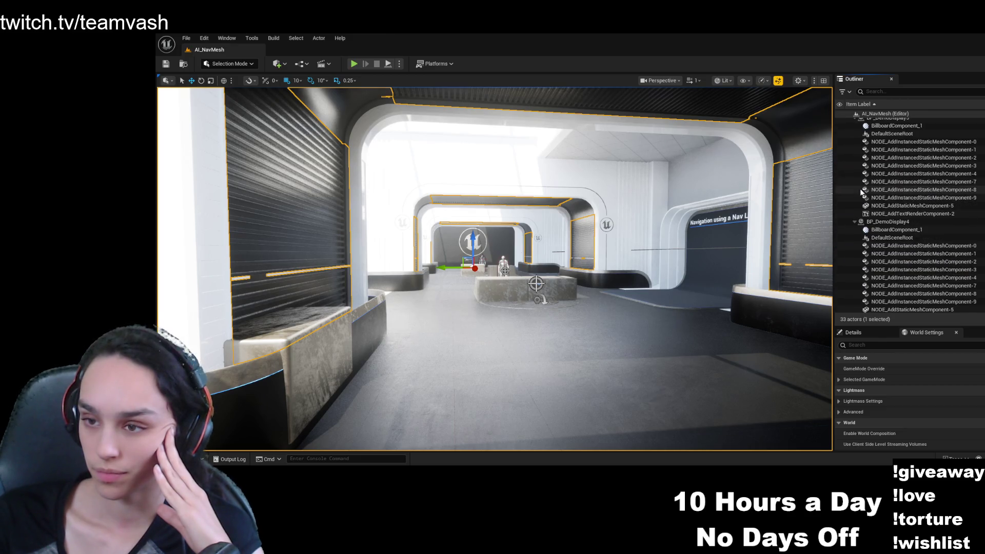
- Inspect BP_DemoDisplay4, BP_DemoDisplay2's billboard and TargetPoint1's root component in the Outliner
click(852, 221)
scroll(856, 221, up, 7)
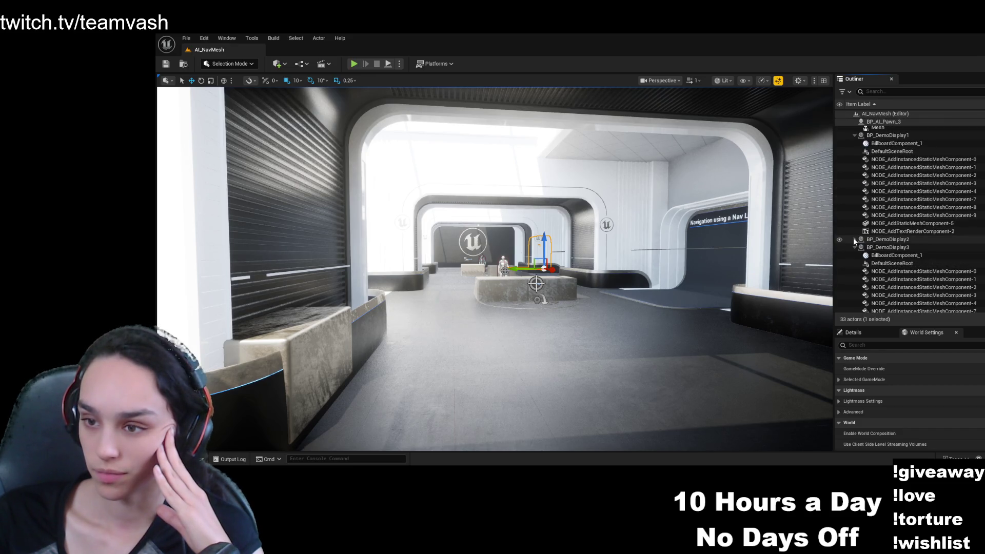
click(860, 249)
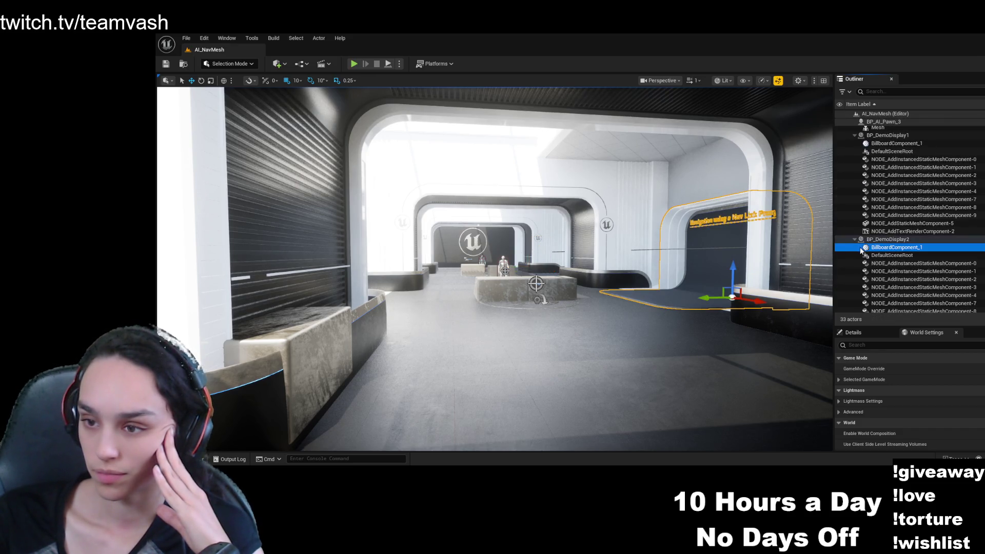
scroll(871, 266, down, 10)
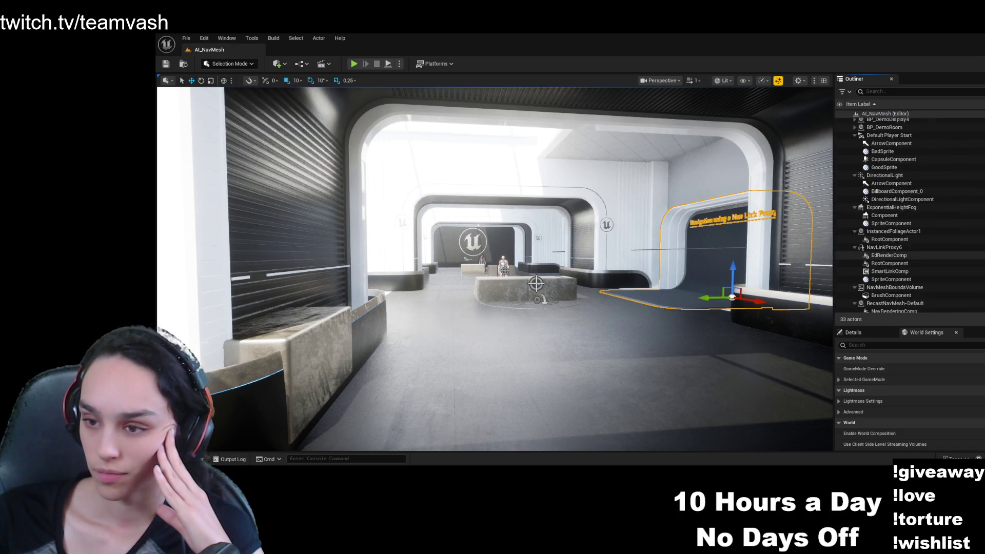
scroll(872, 250, down, 3)
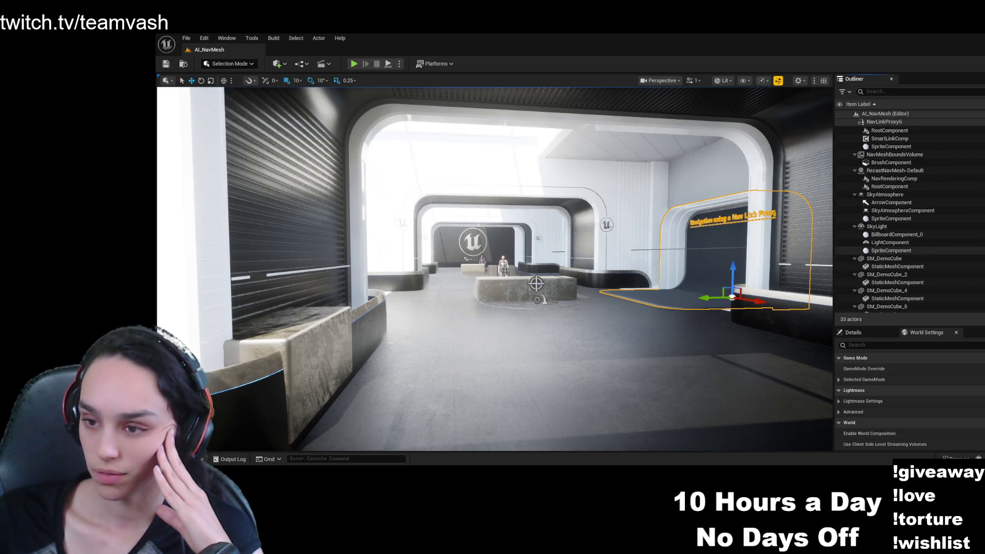
scroll(872, 251, down, 15)
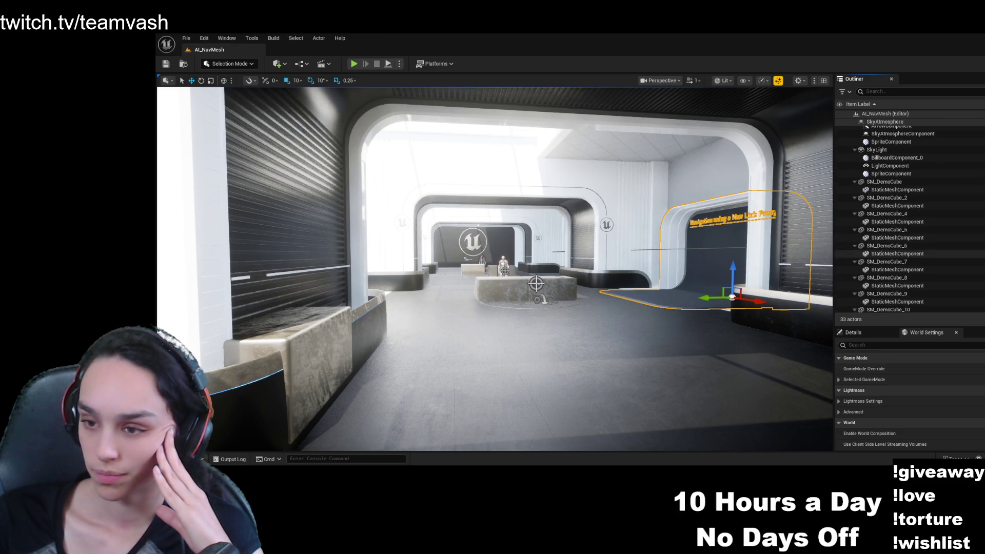
scroll(872, 251, down, 5)
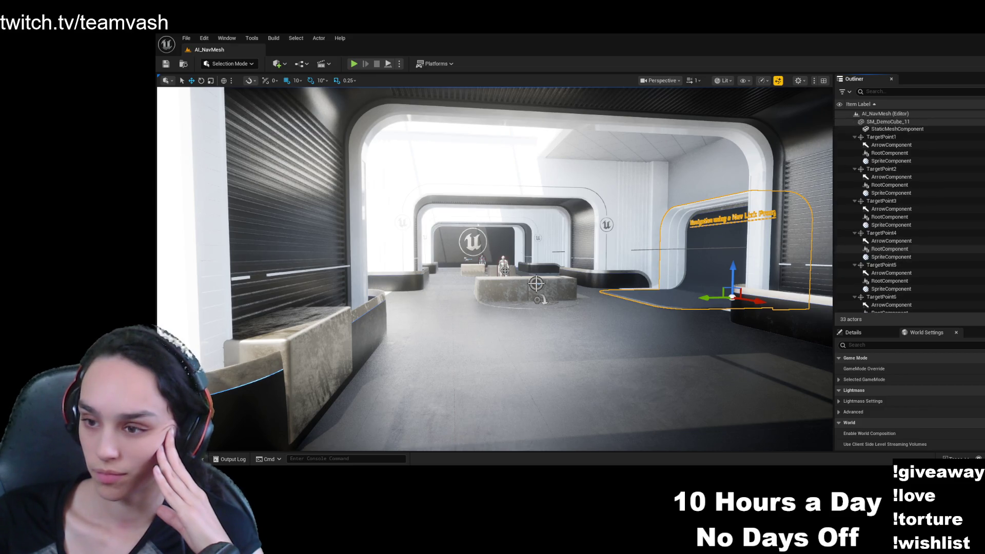
scroll(908, 215, up, 5)
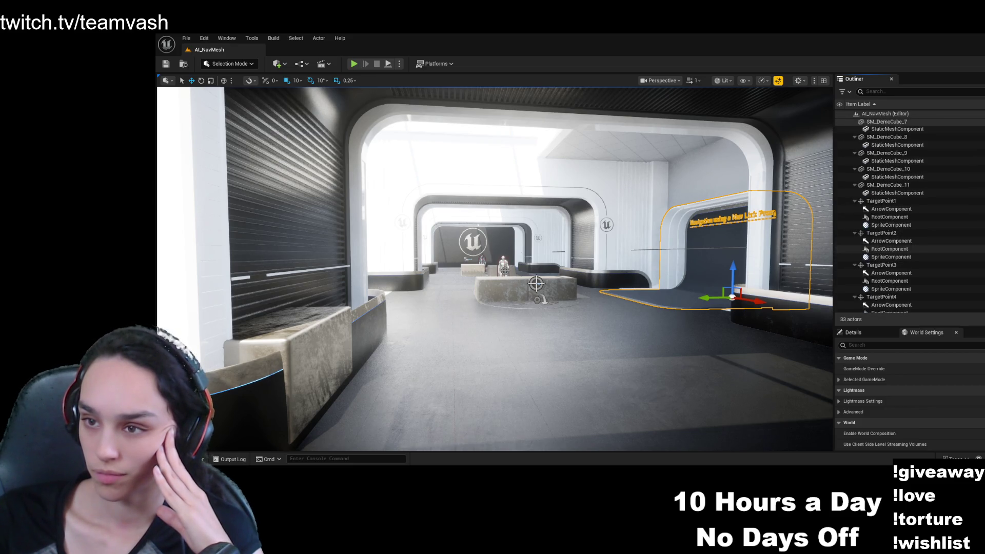
click(890, 217)
- Focus the viewport on BP_DemoRoom at the Navmesh rebuild exhibit, then reopen the content browser
click(493, 359)
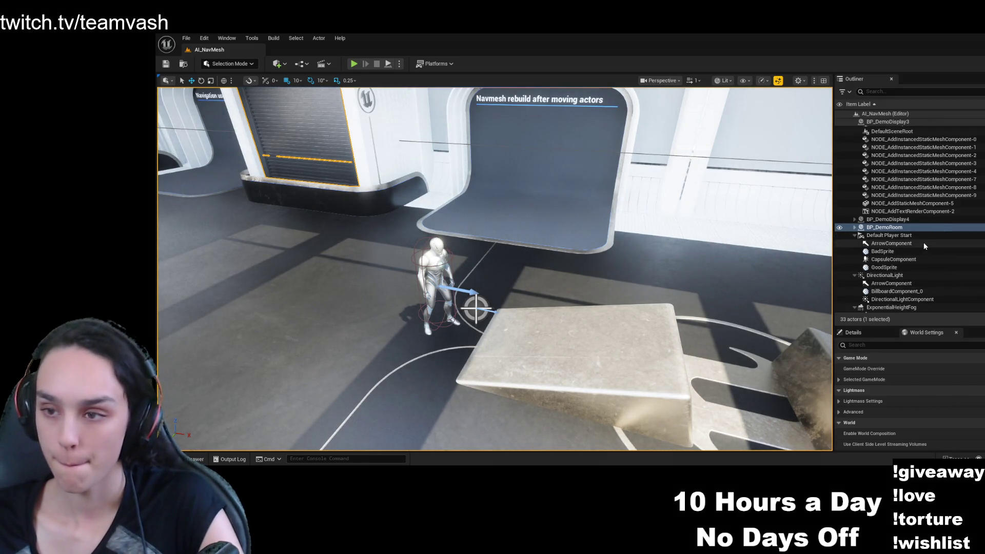
scroll(924, 244, down, 3)
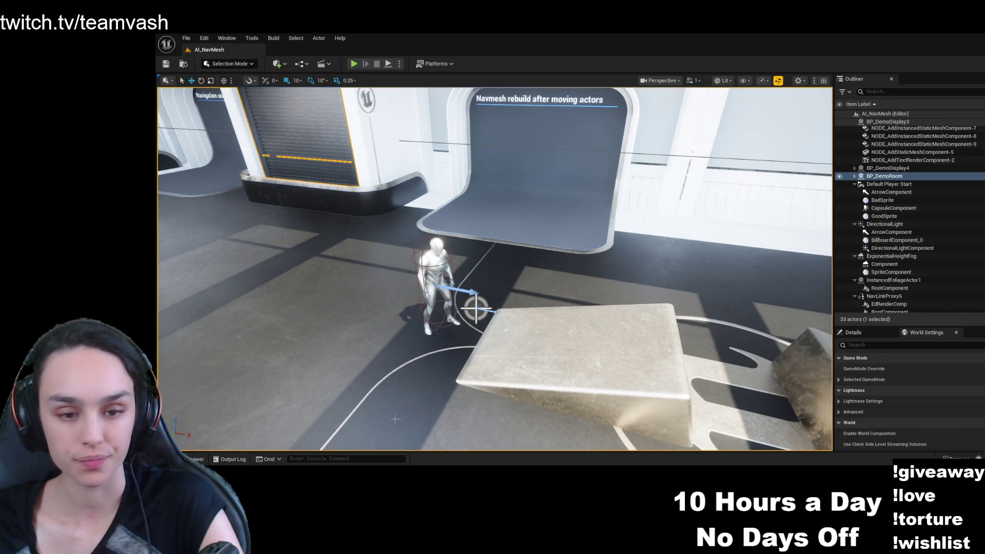
click(201, 458)
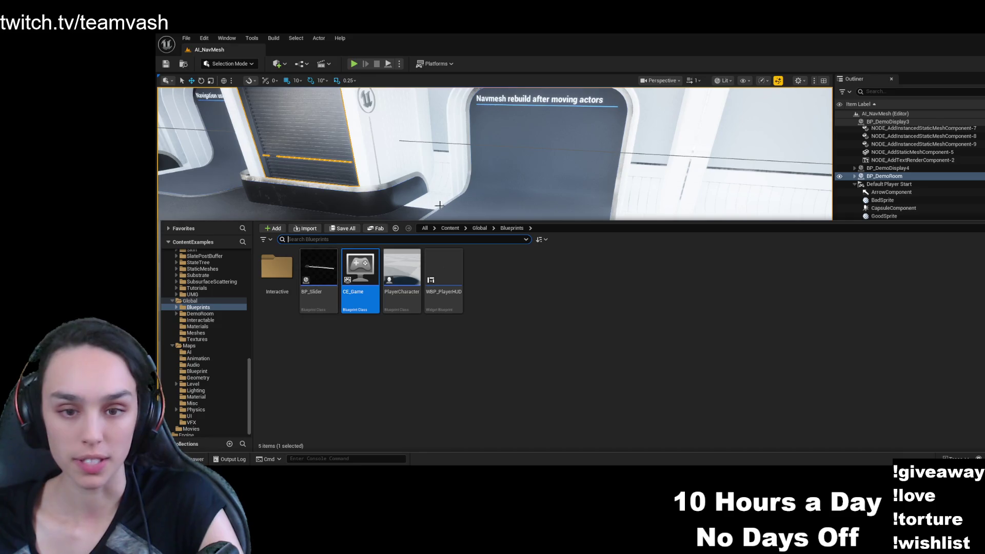
- Navigate Content > Maps > AI and load the AI_StateTree level
click(459, 229)
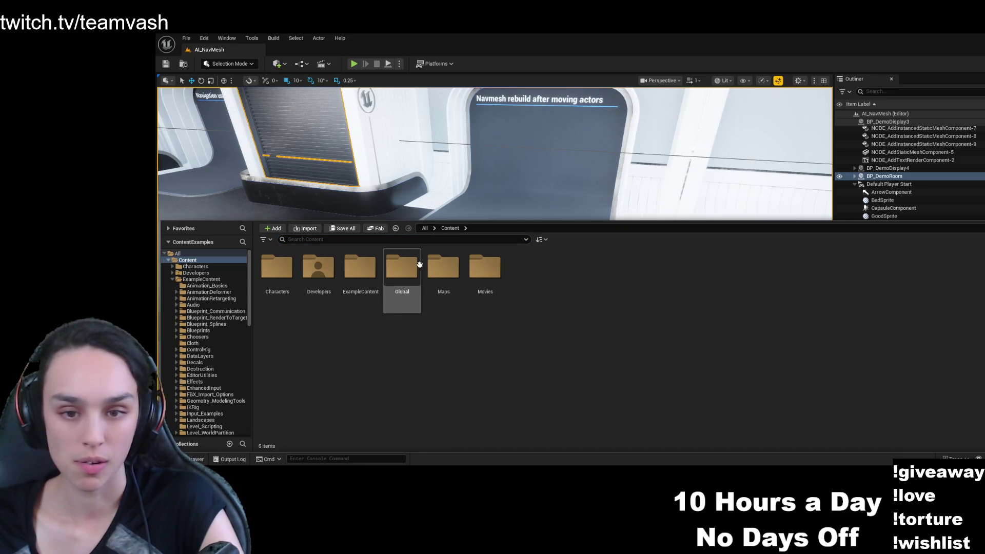
double_click(443, 269)
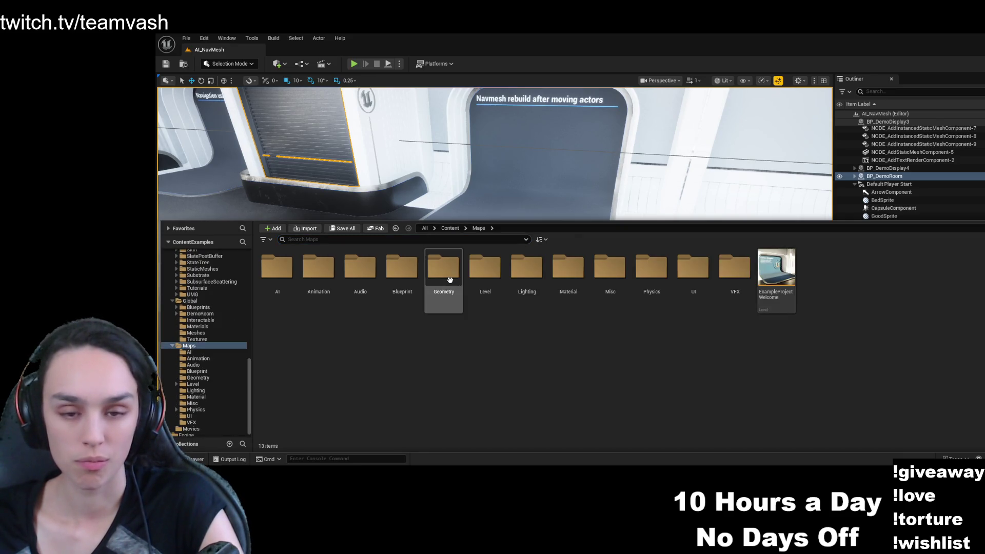
double_click(277, 272)
double_click(351, 274)
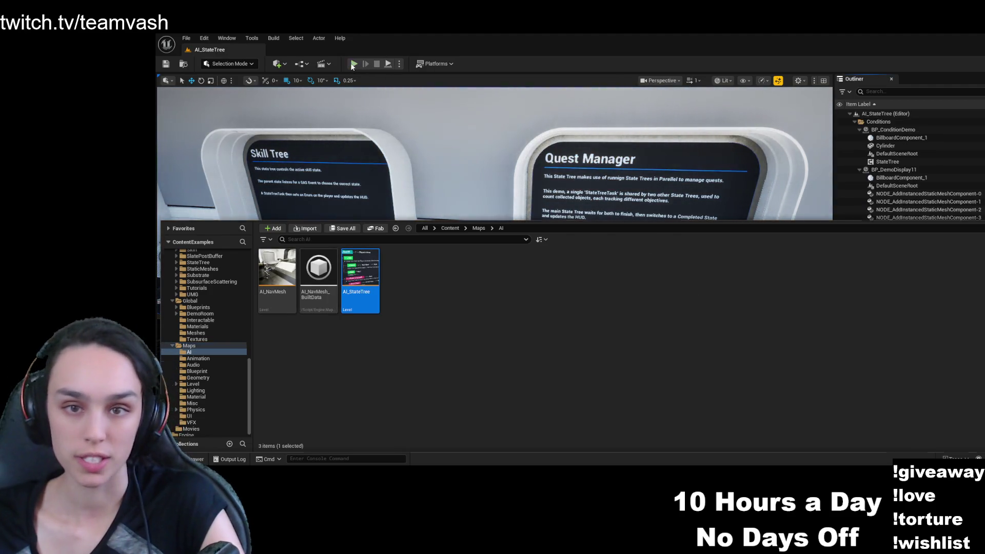
- Play AI_StateTree and view the State Tree intro display from several angles
click(354, 64)
click(420, 290)
key(w)
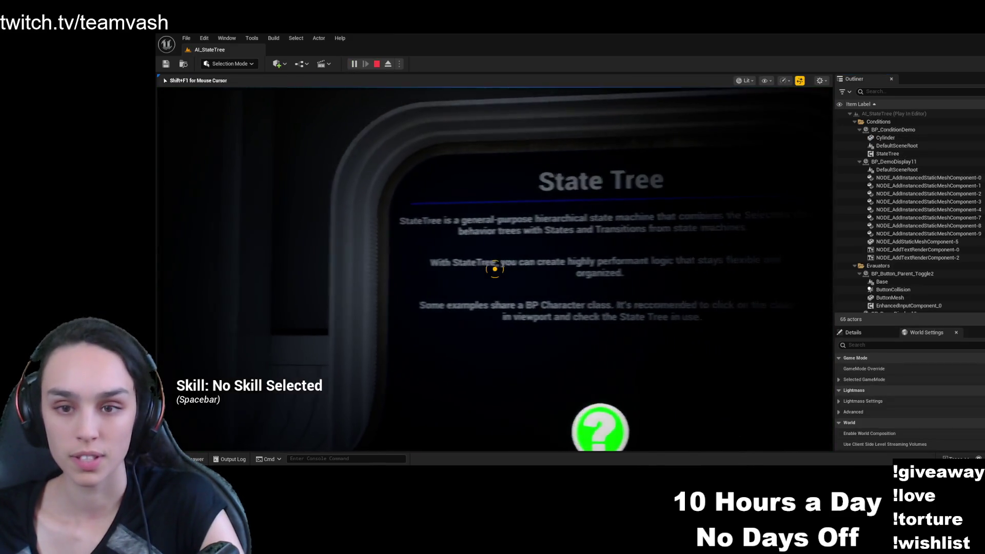
key(s)
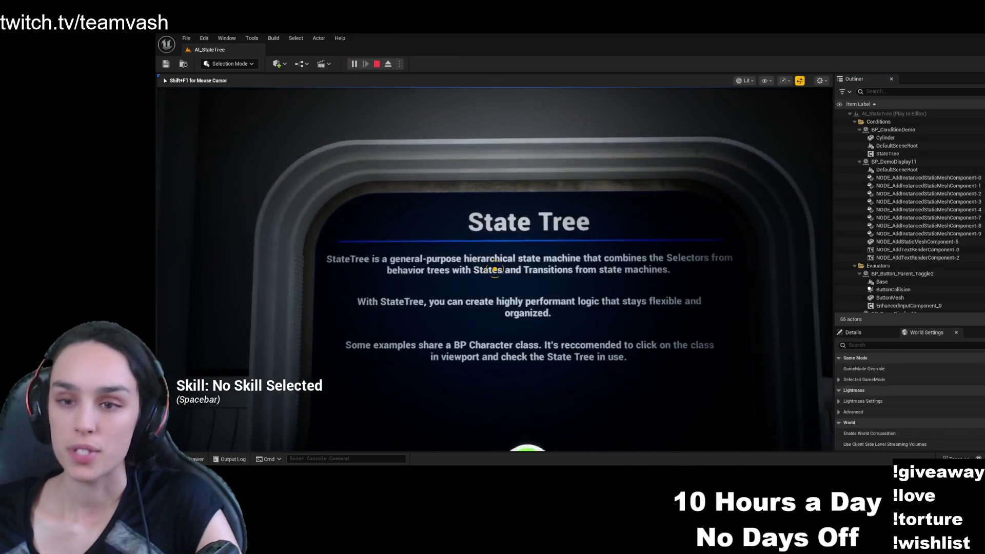
key(w)
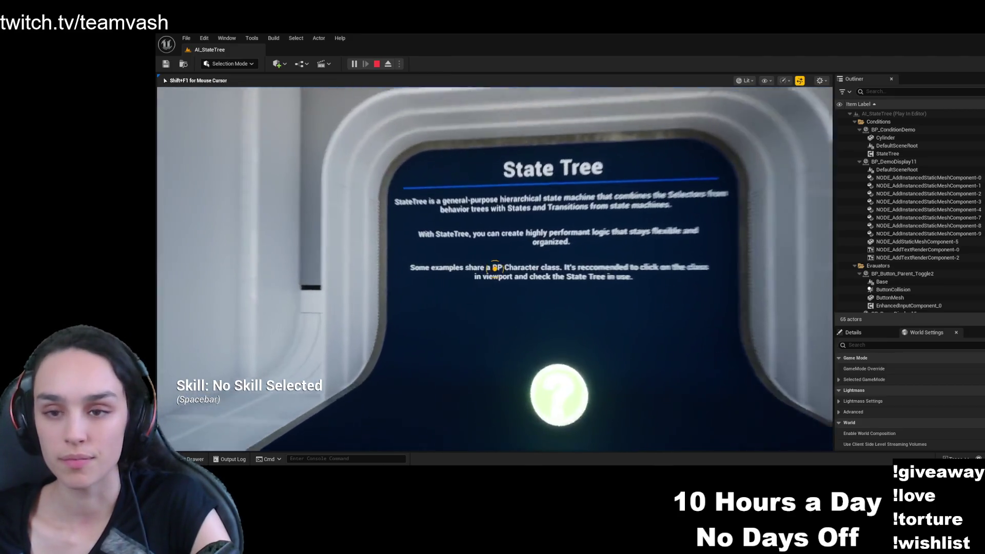
key(a)
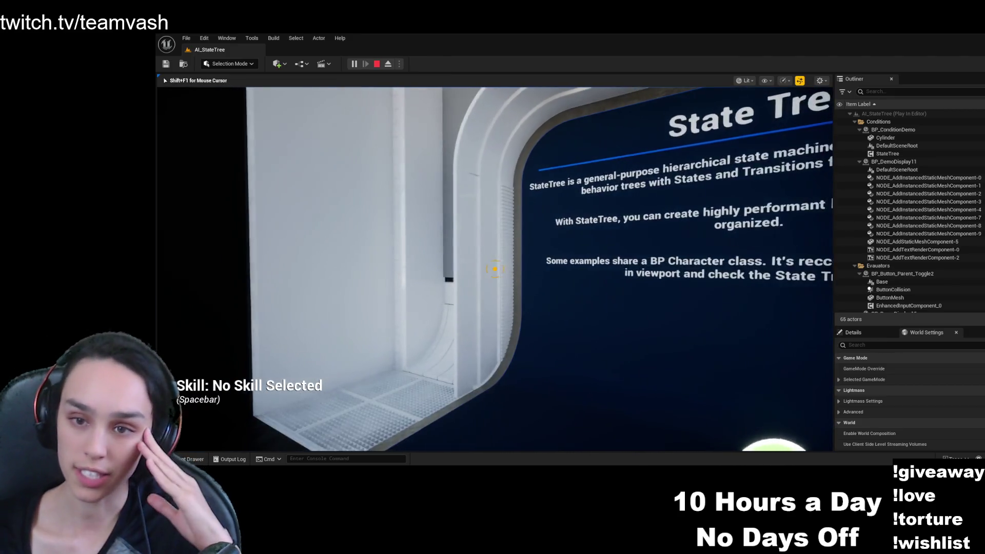
key(d)
key(a)
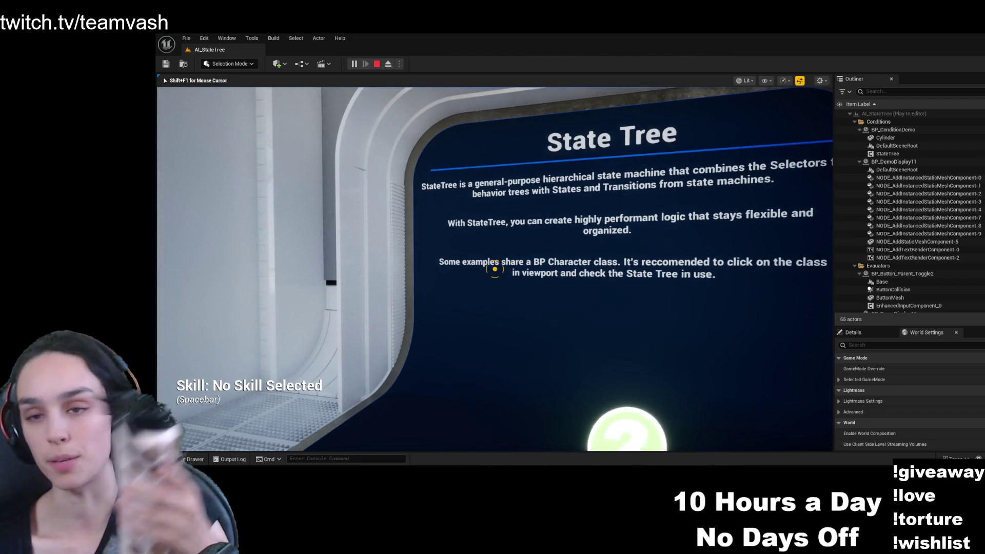
key(d)
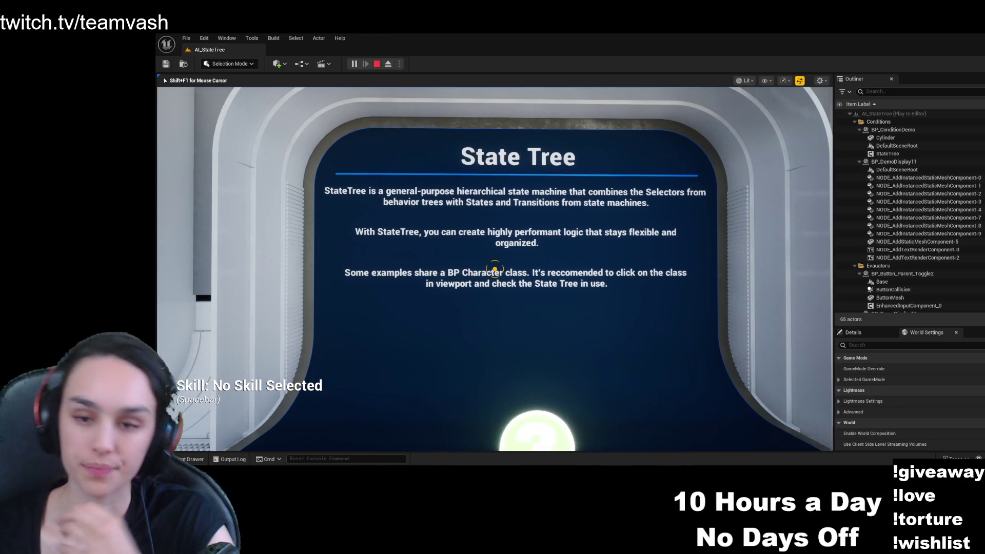
key(a)
- Walk to the Hello World board, circle the white cube, and return to the intro display
mouse_move(495, 269)
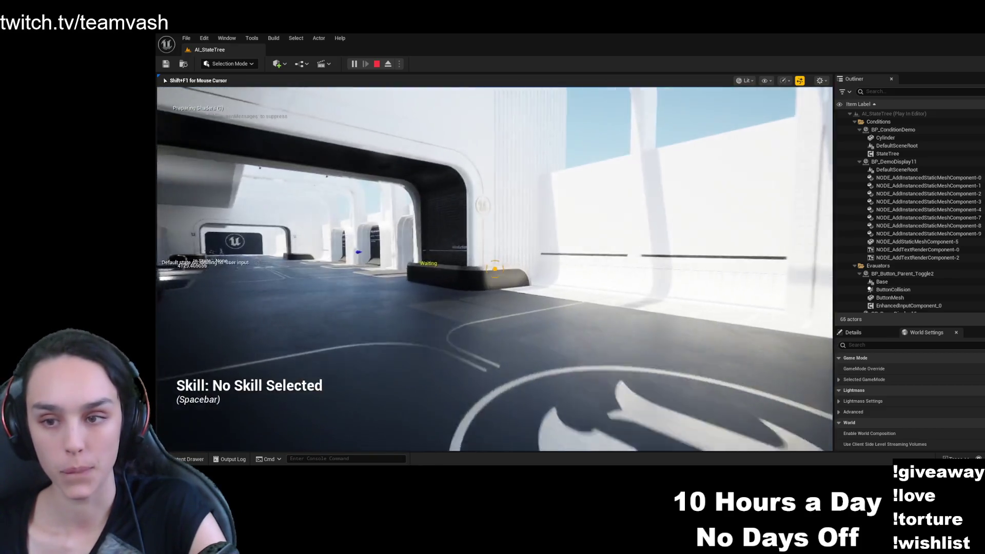
key(w)
key(w)
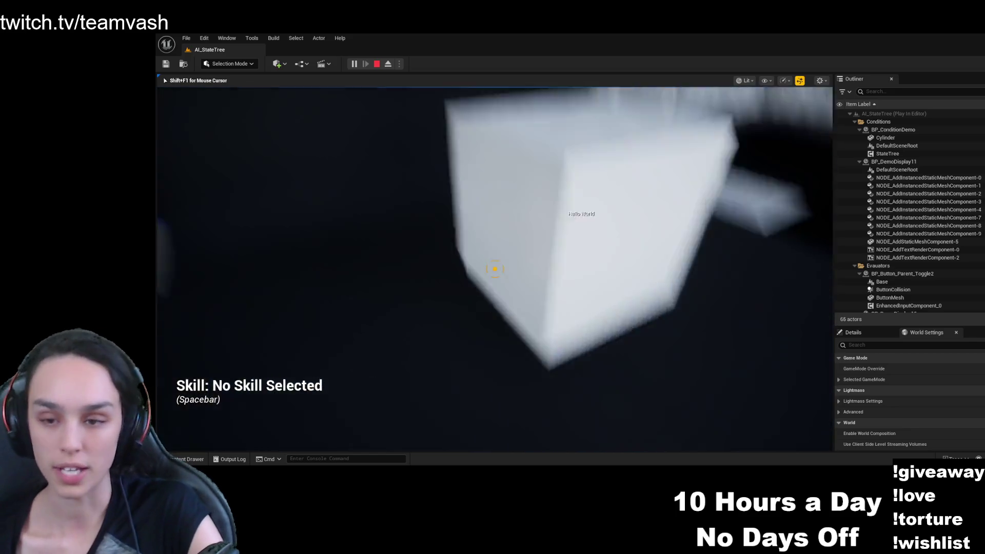
key(s)
key(s)
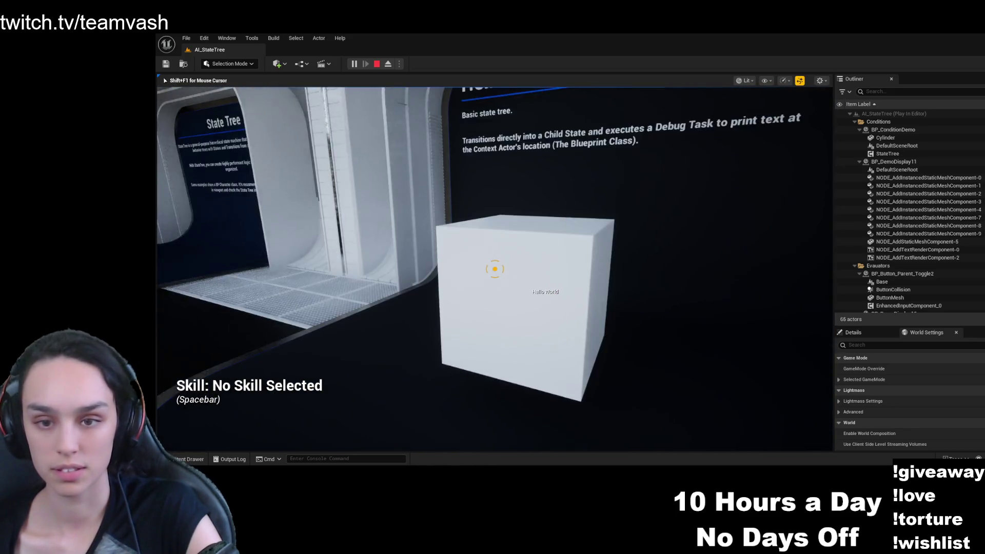
key(w)
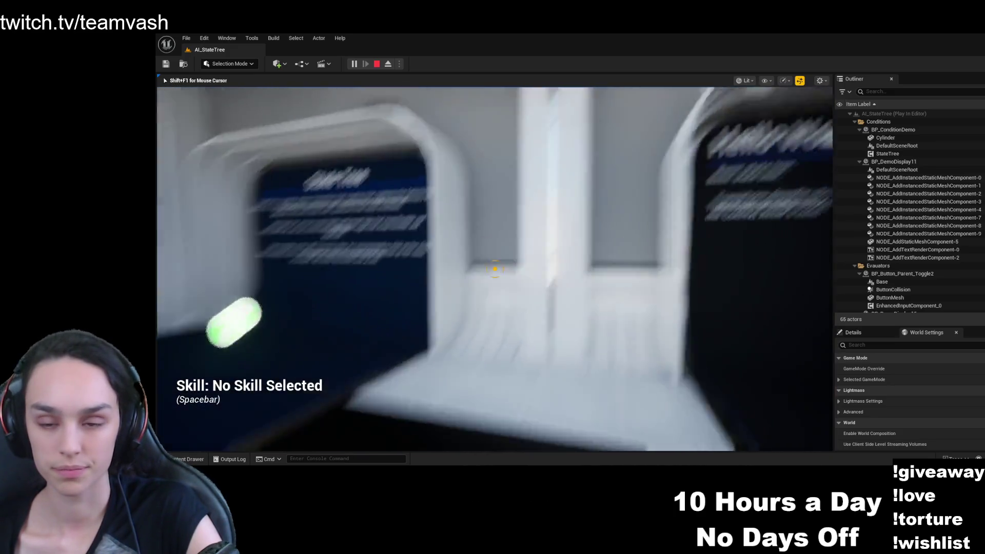
key(w)
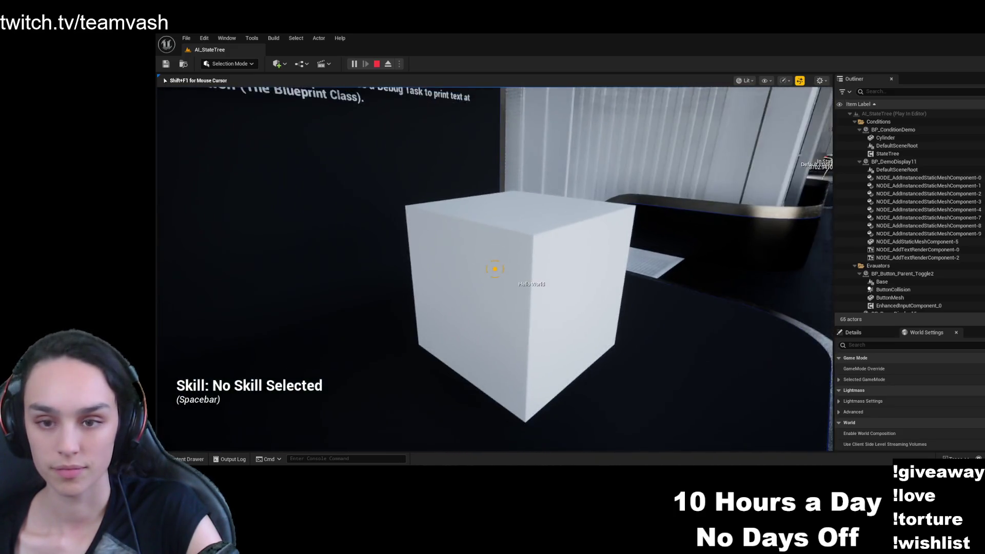
key(s)
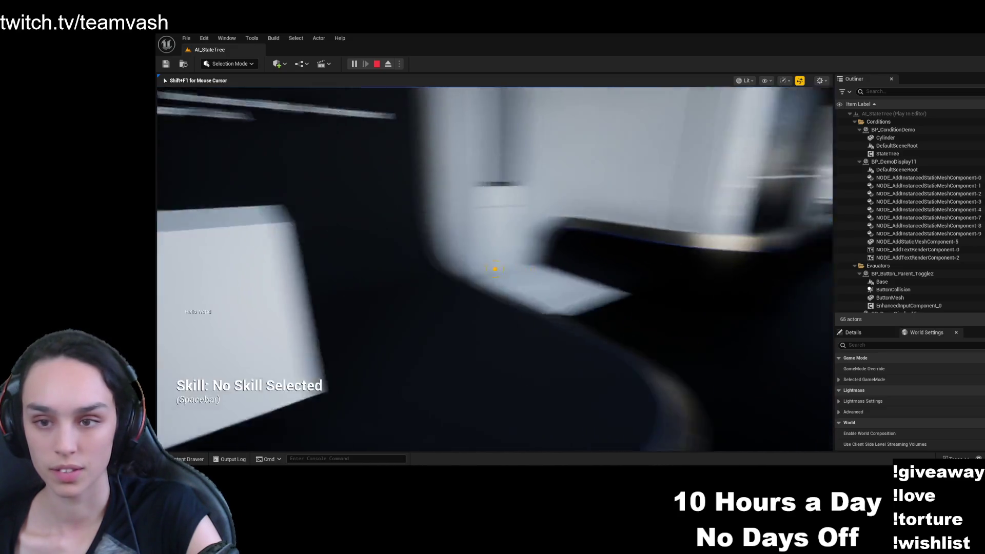
key(s)
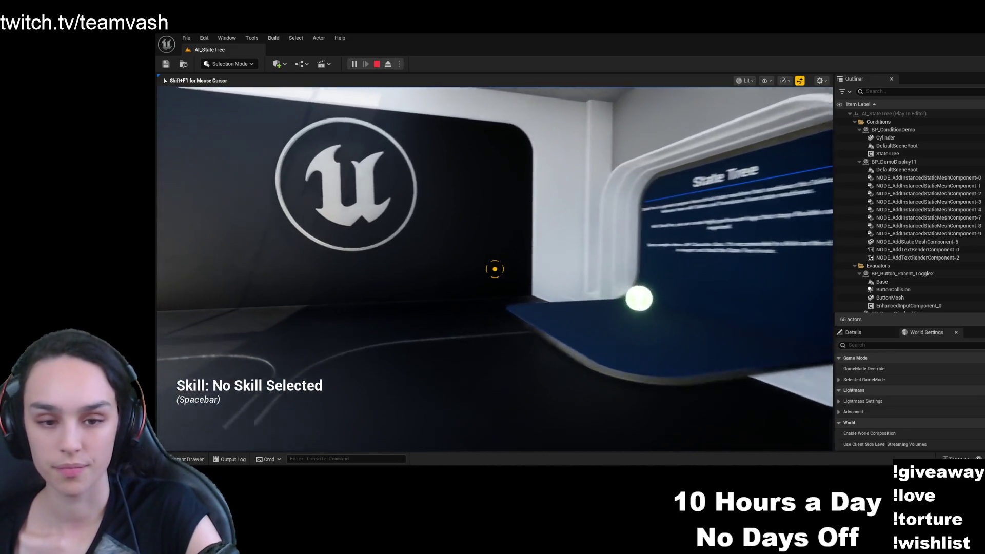
key(w)
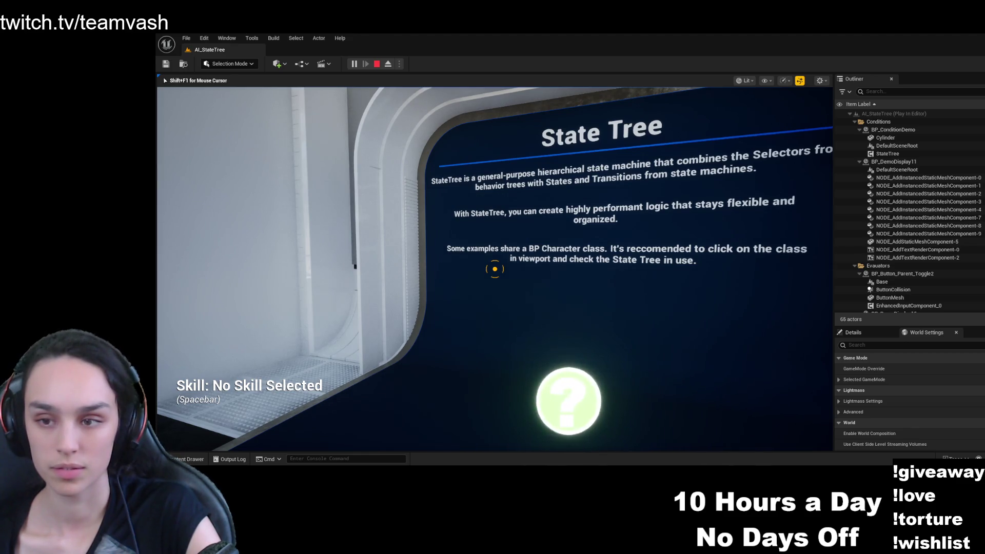
mouse_move(494, 269)
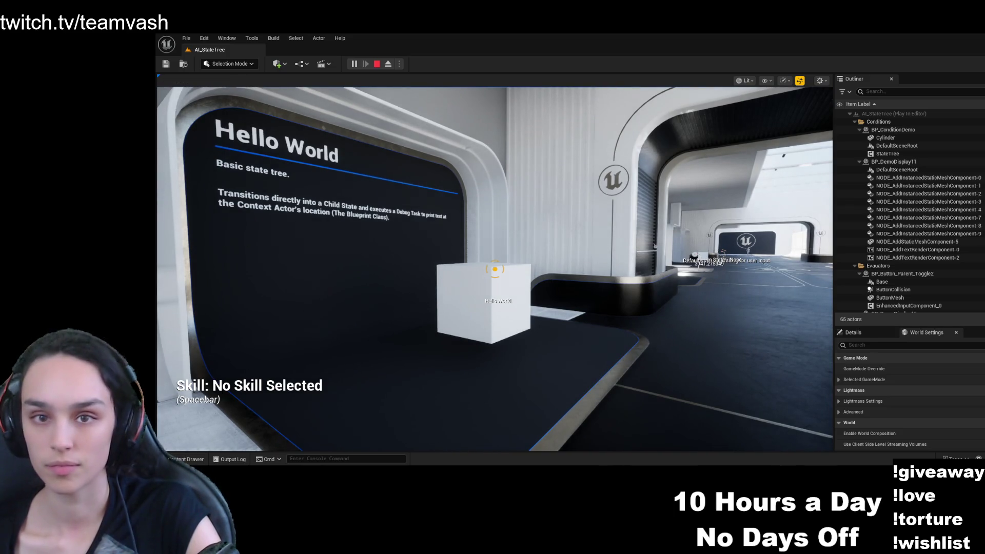
- Eject, select the cube as BP_StateTree_Intro, enlarge the Details panel, then possess the player again
click(387, 63)
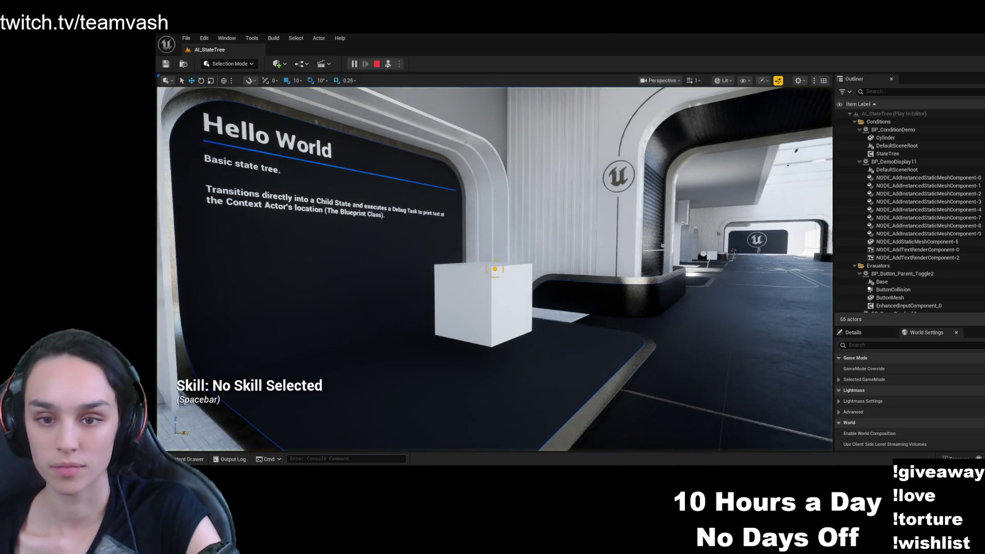
click(485, 307)
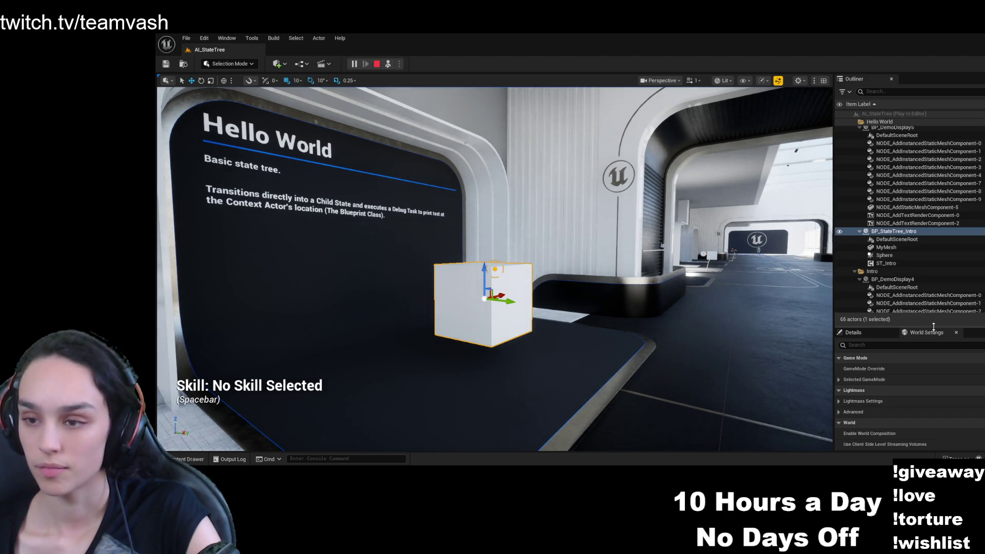
mouse_move(934, 326)
mouse_down()
mouse_move(931, 204)
mouse_move(931, 265)
mouse_up()
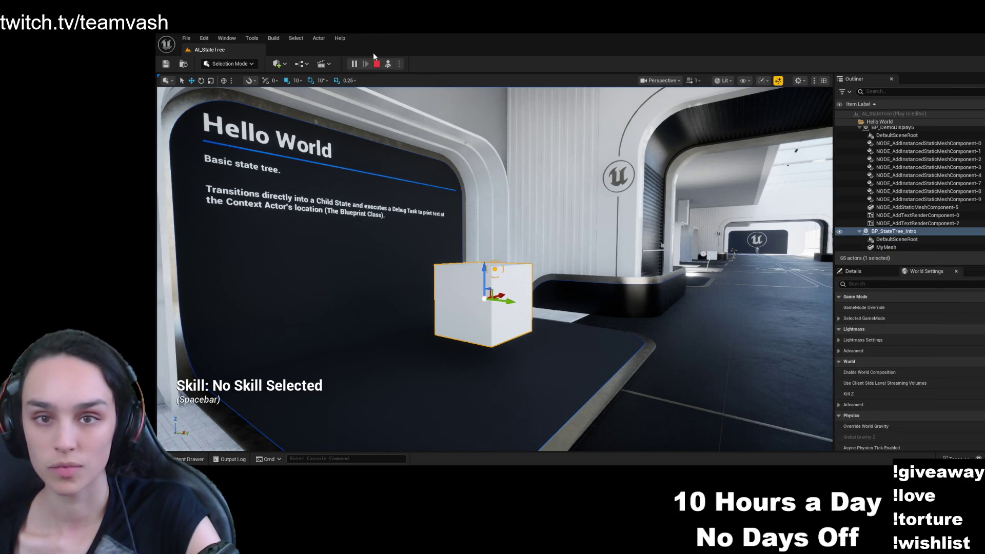
click(388, 63)
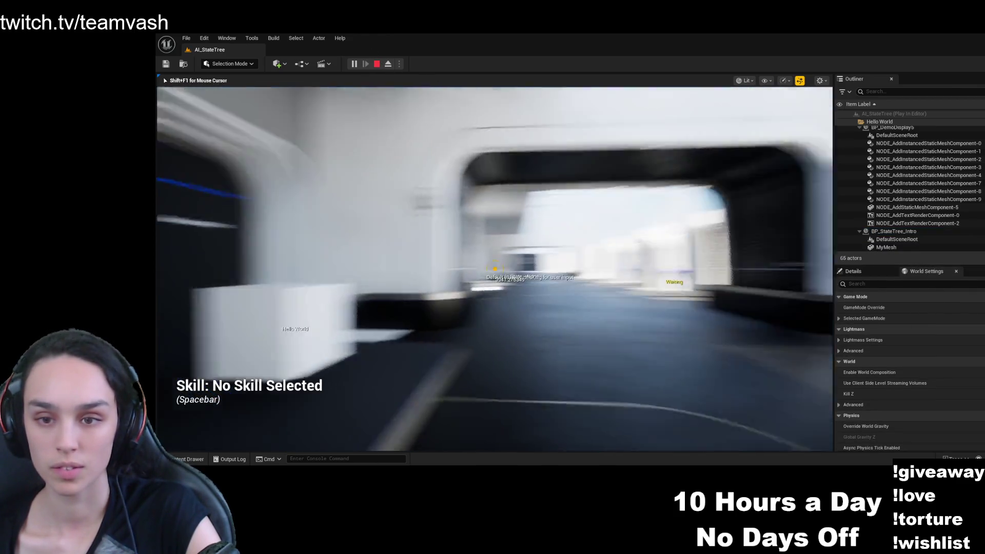
- Walk past the Move To, Transition Events and Global Tasks State Tree displays
key(w)
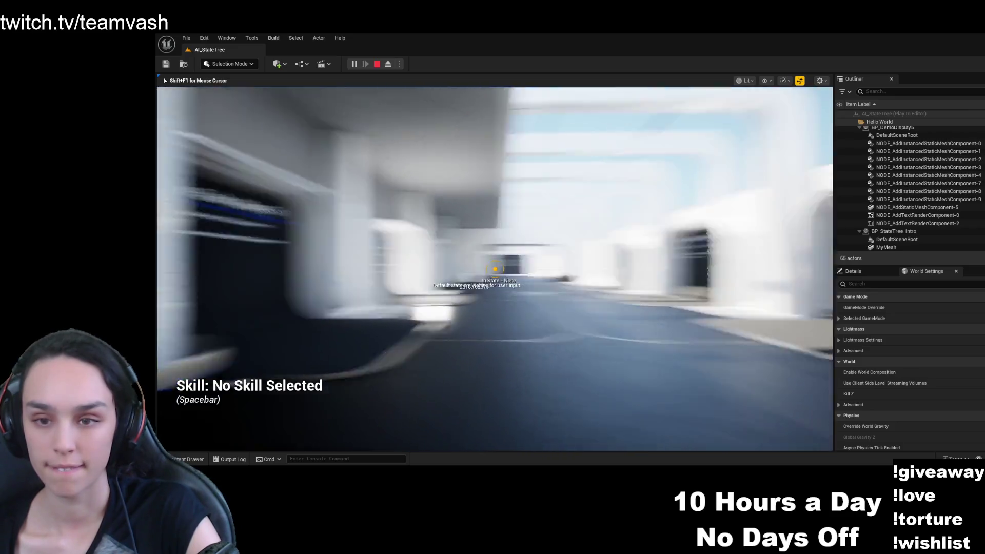
key(w)
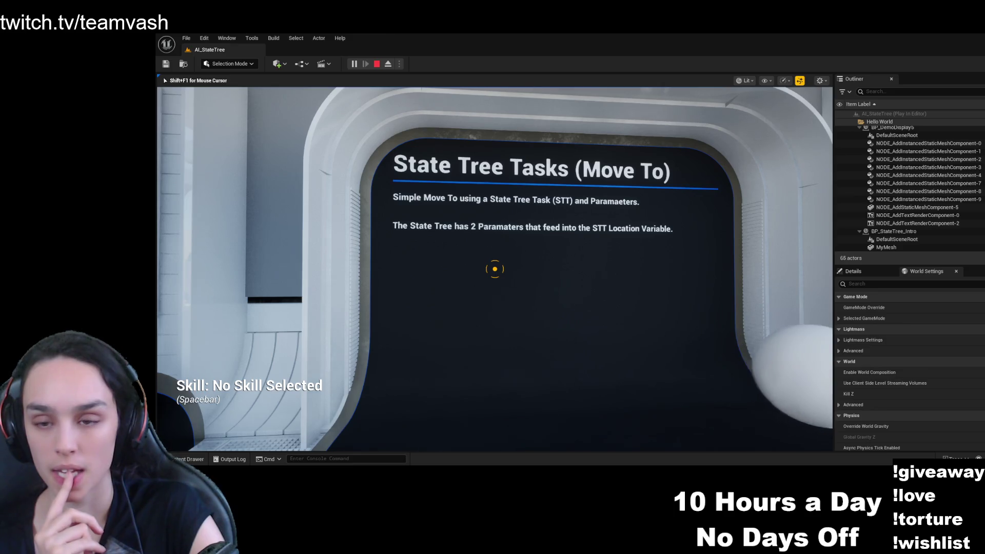
key(s)
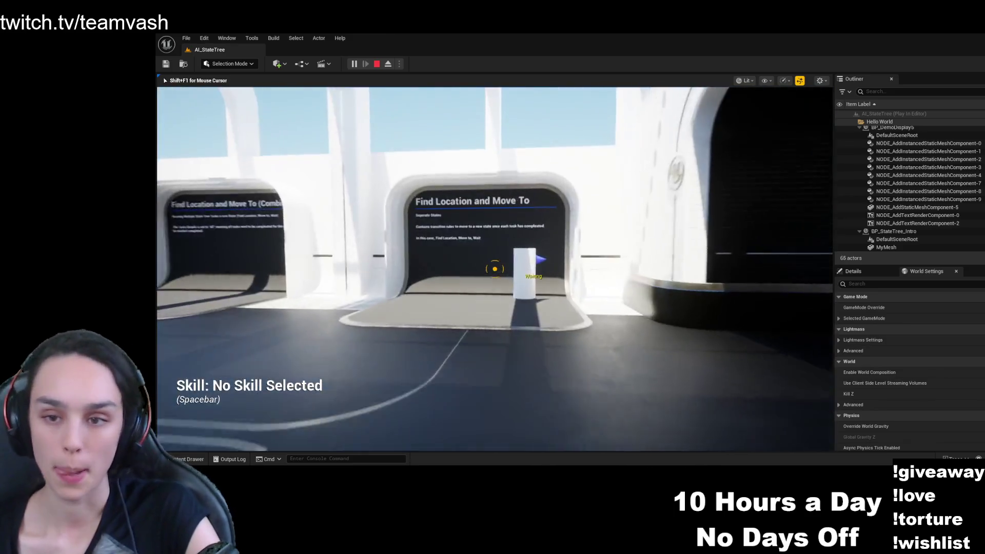
key(s)
key(w)
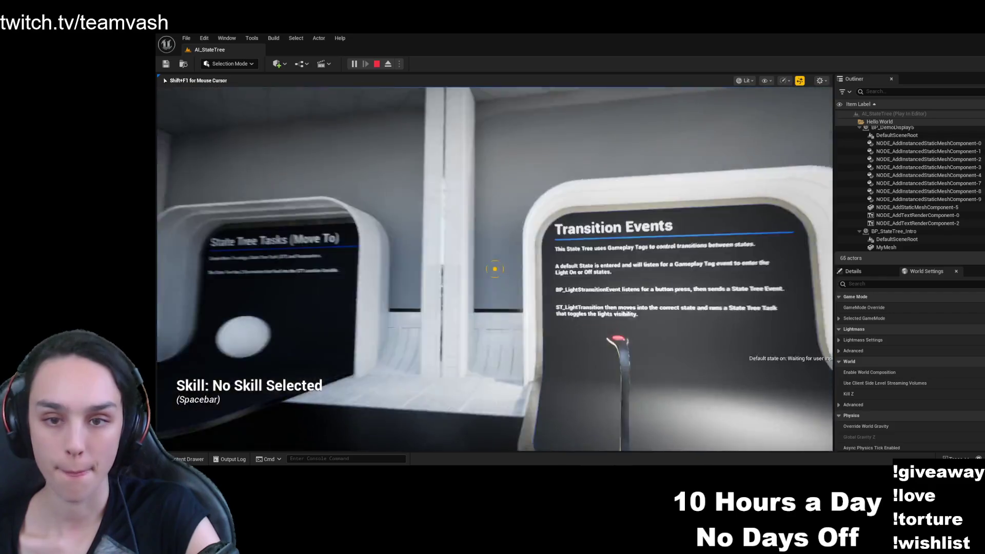
key(w)
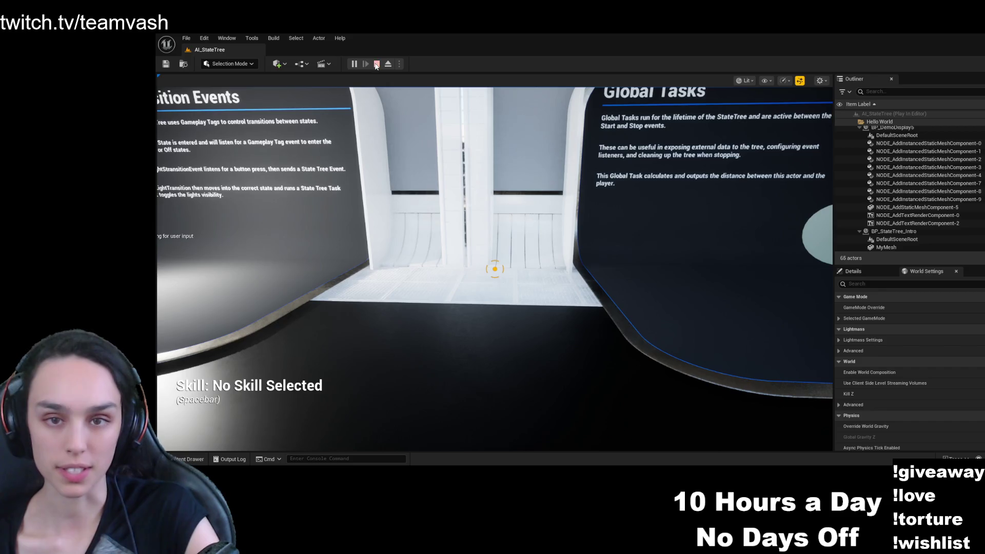
- Stop the play session and browse the Content Drawer to Maps > Animation, selecting Animation_Basics
click(376, 64)
click(195, 459)
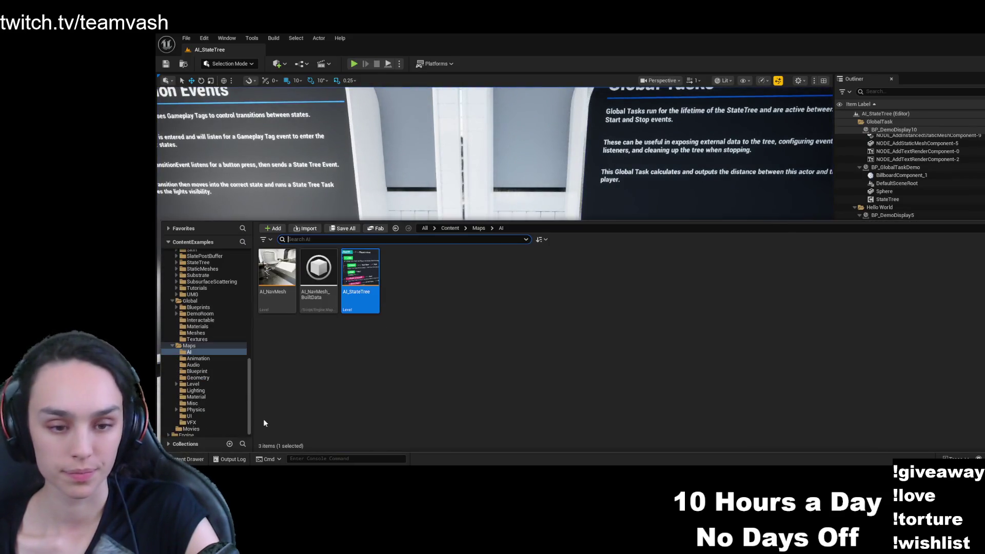
click(478, 229)
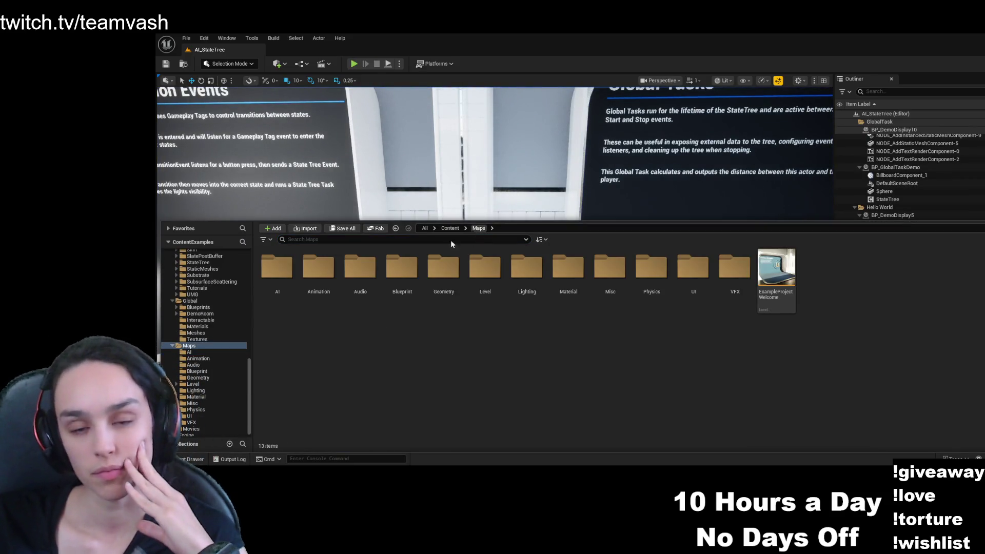
double_click(327, 288)
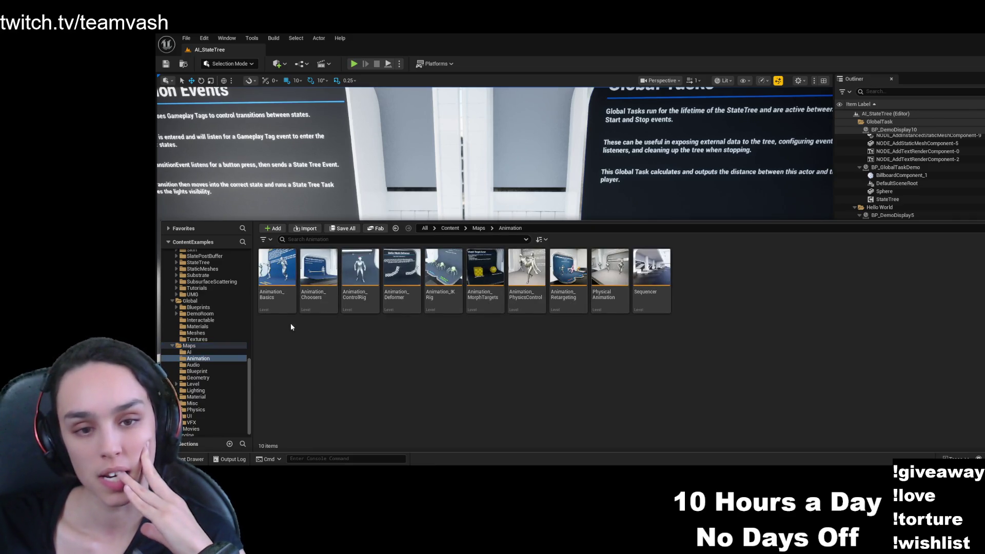
click(274, 283)
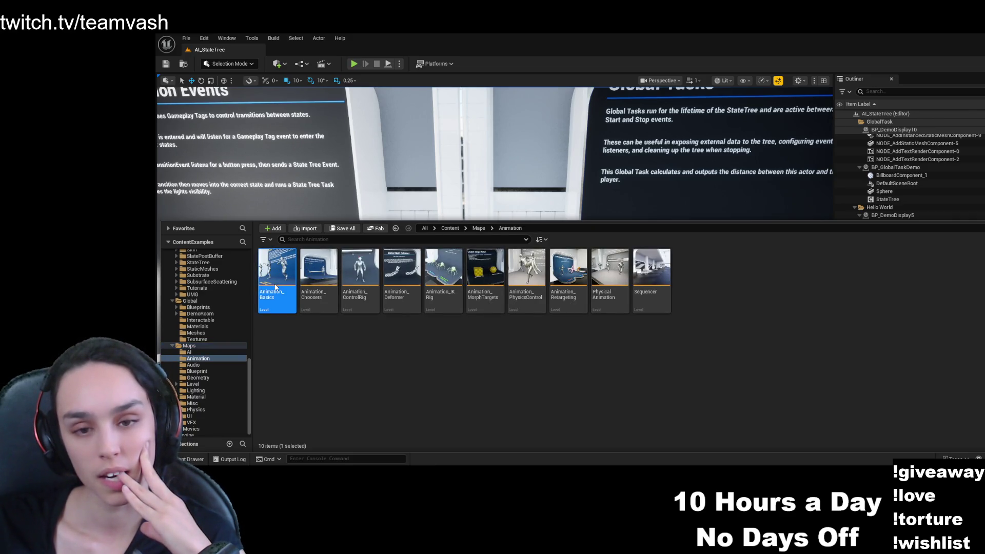
- Open the Animation_Basics level, start Play-in-Editor, and walk toward the welcome sign
double_click(276, 287)
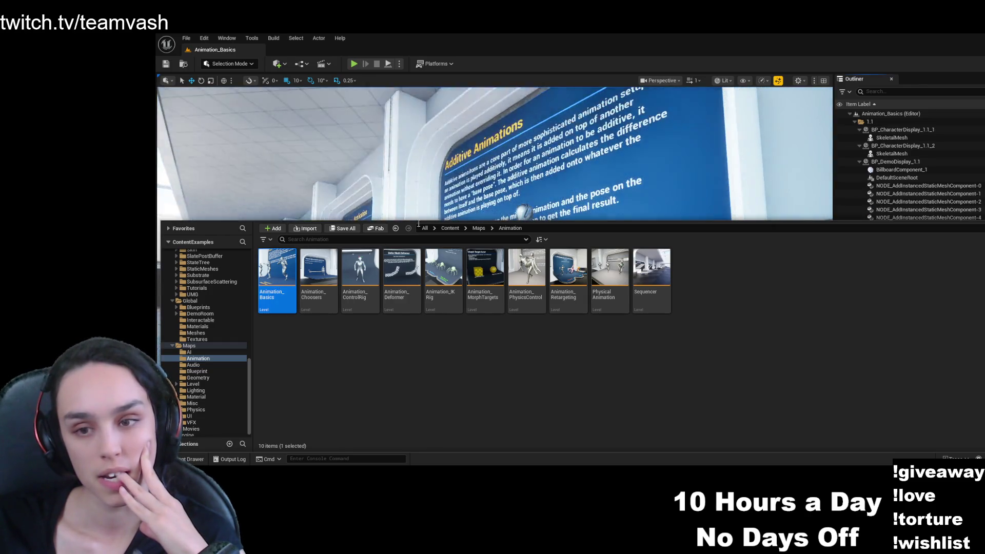
click(354, 63)
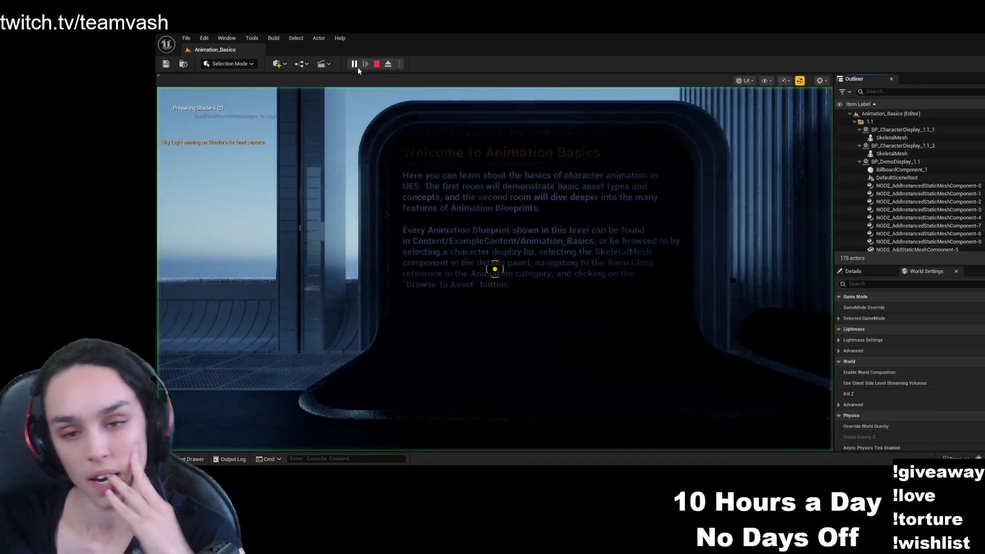
key(w)
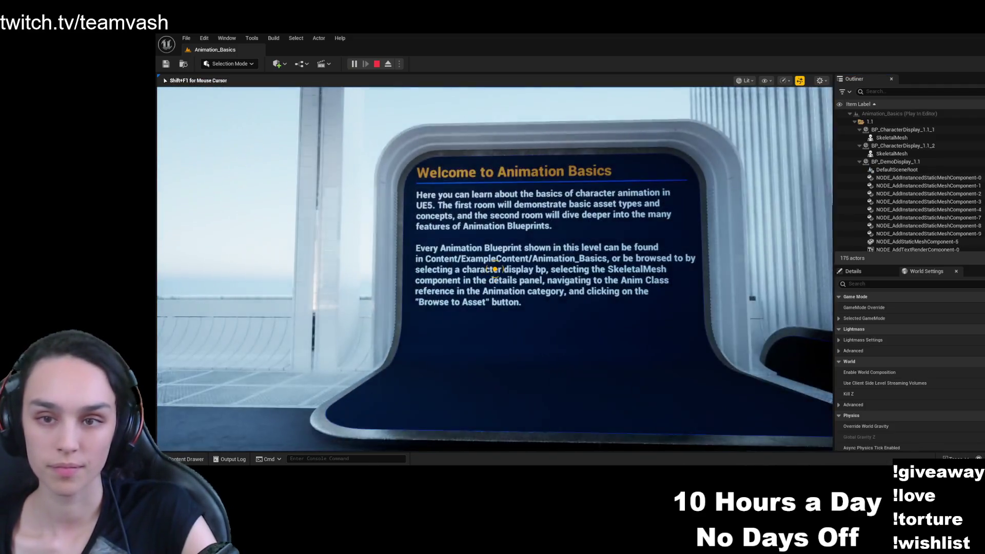
mouse_move(496, 269)
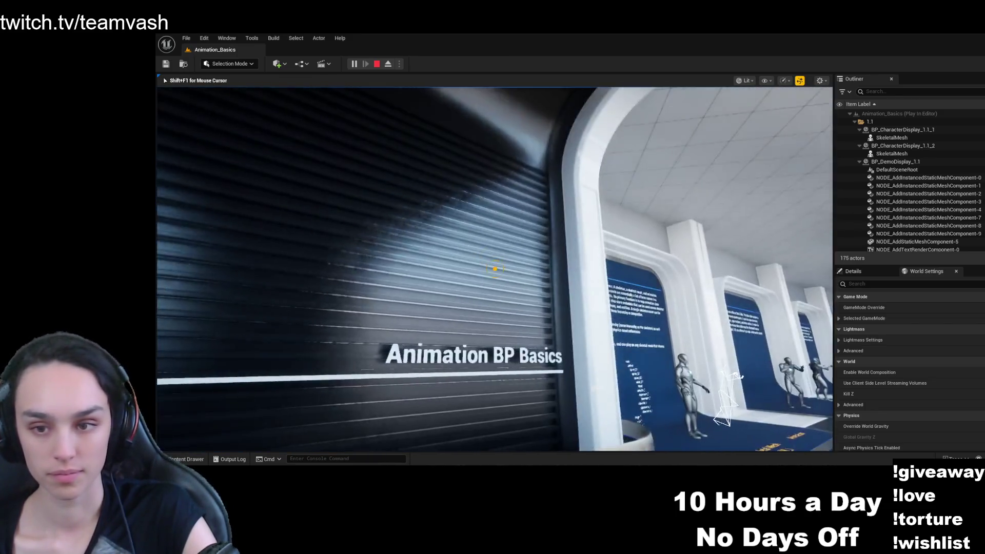
- Walk along the Core Asset Types board and through the corridor toward the skeleton display
key(w)
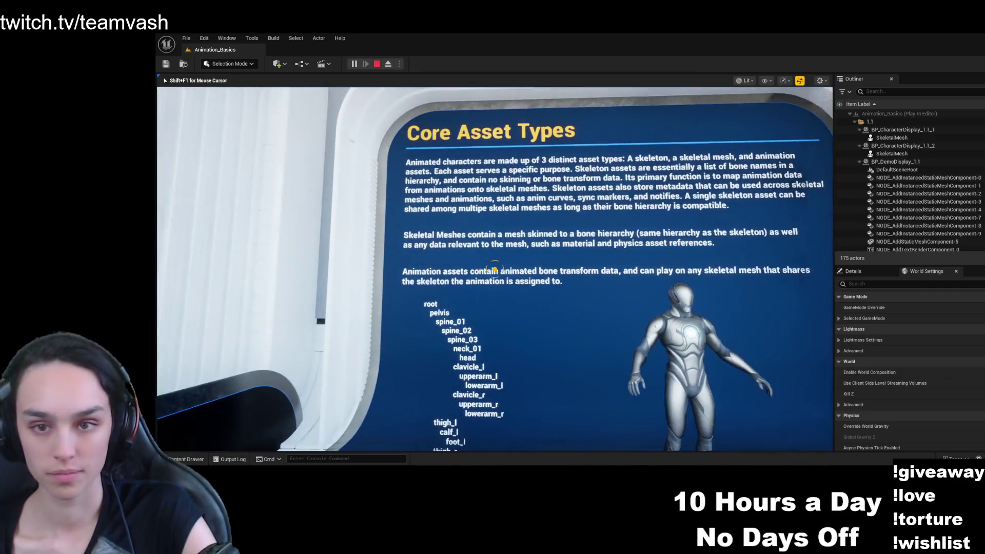
key(d)
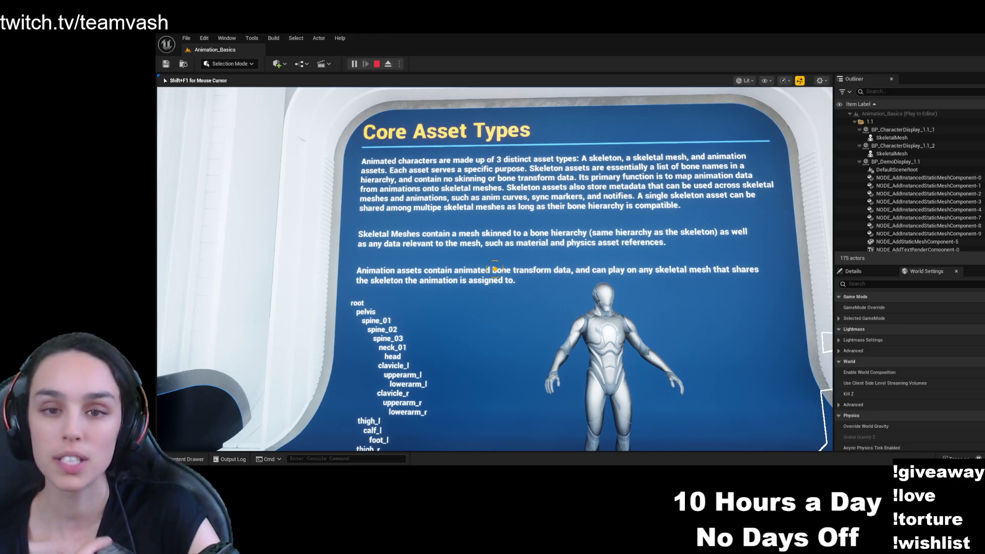
key(w)
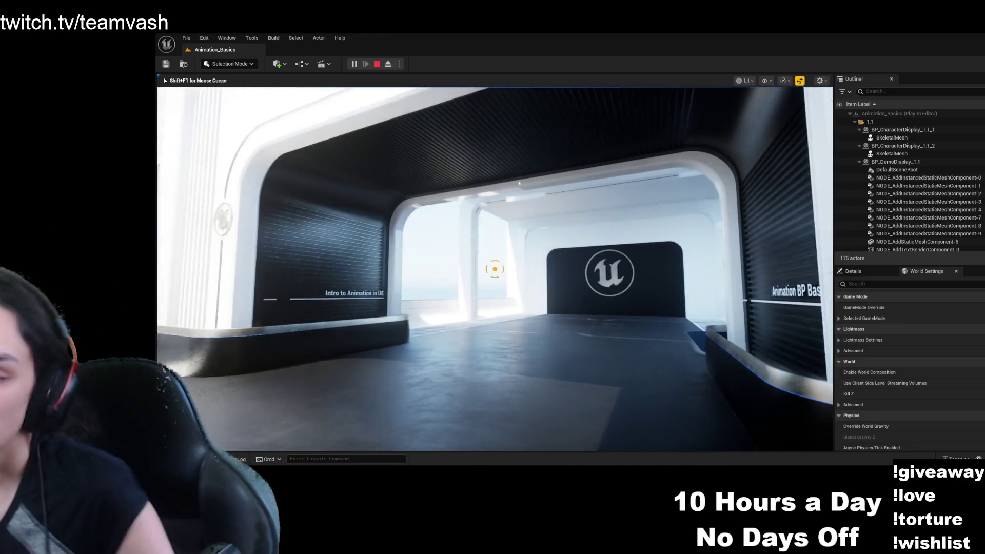
key(w)
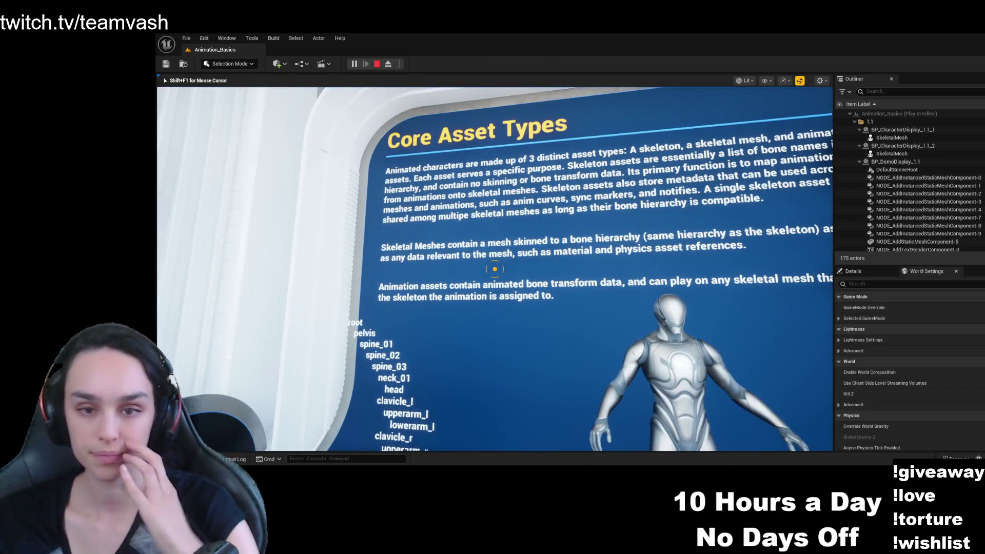
key(a)
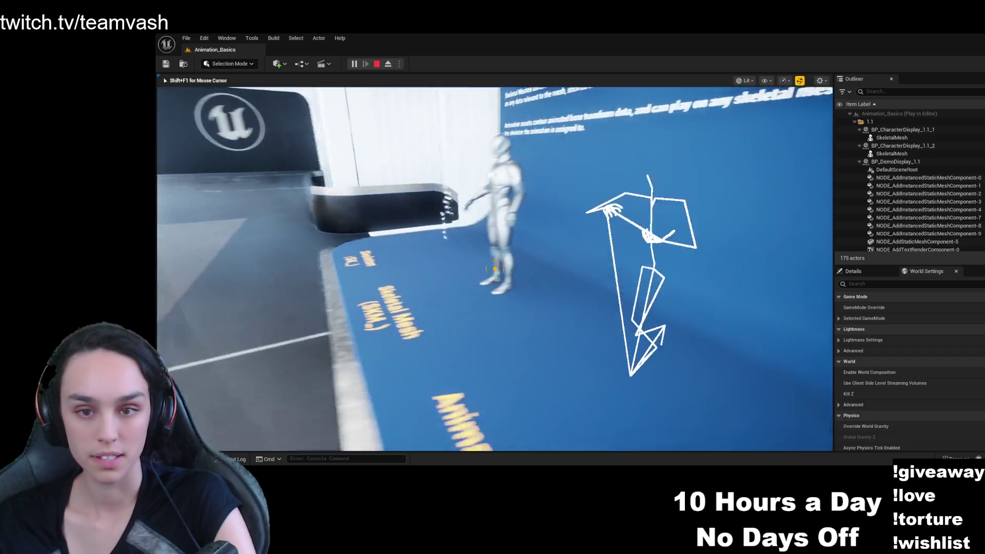
- Walk past the Mirroring exhibit toward the Root Motion - What is it? display
key(w)
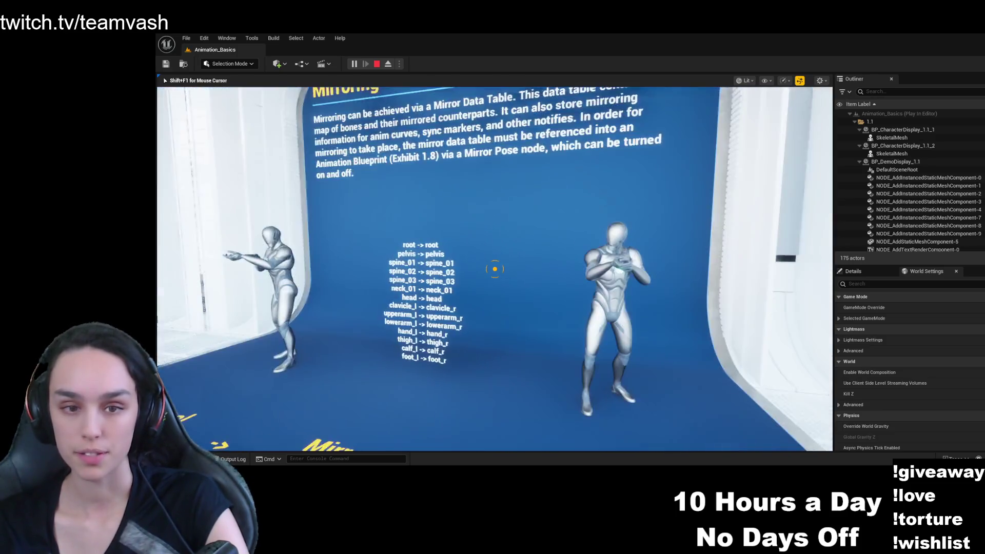
key(w)
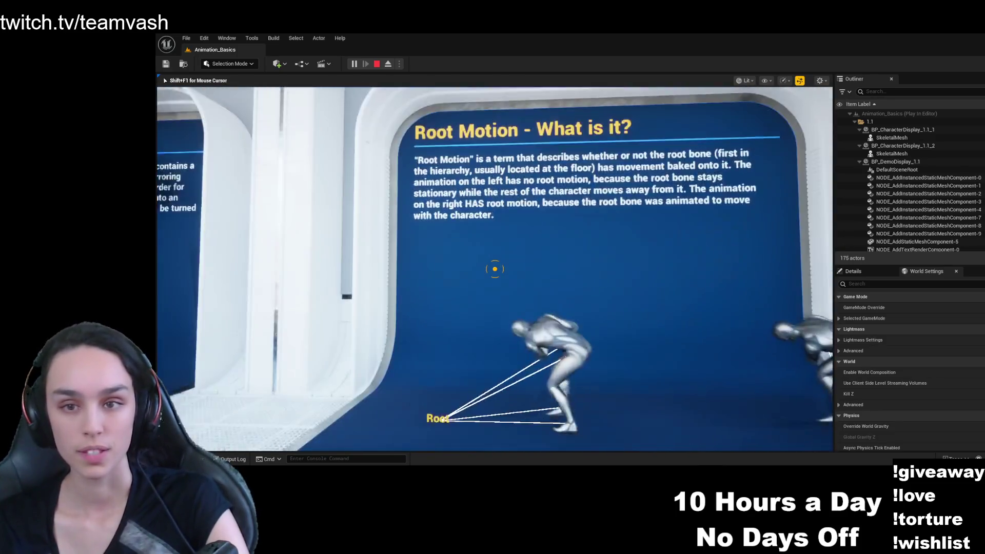
- Back up to frame the whole Root Motion - What is it? board with both mannequins
key(s)
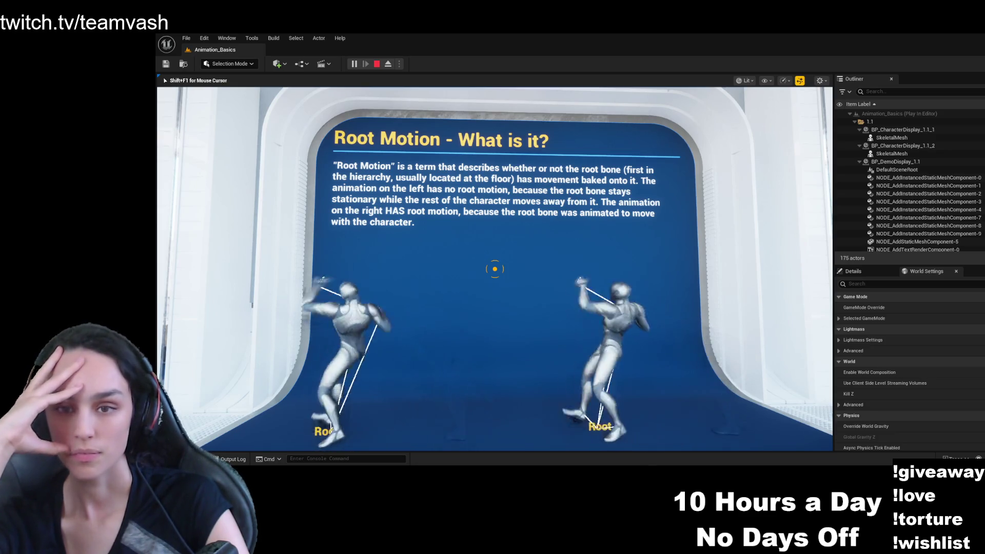
- Move around the Root Motion - Application booth to view both dodging mannequins under the sign
key(w)
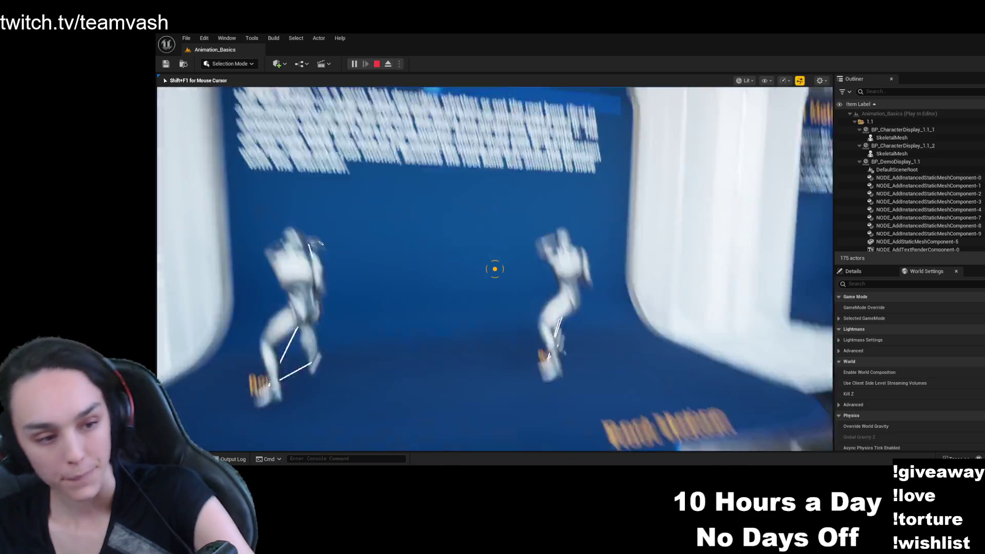
key(s)
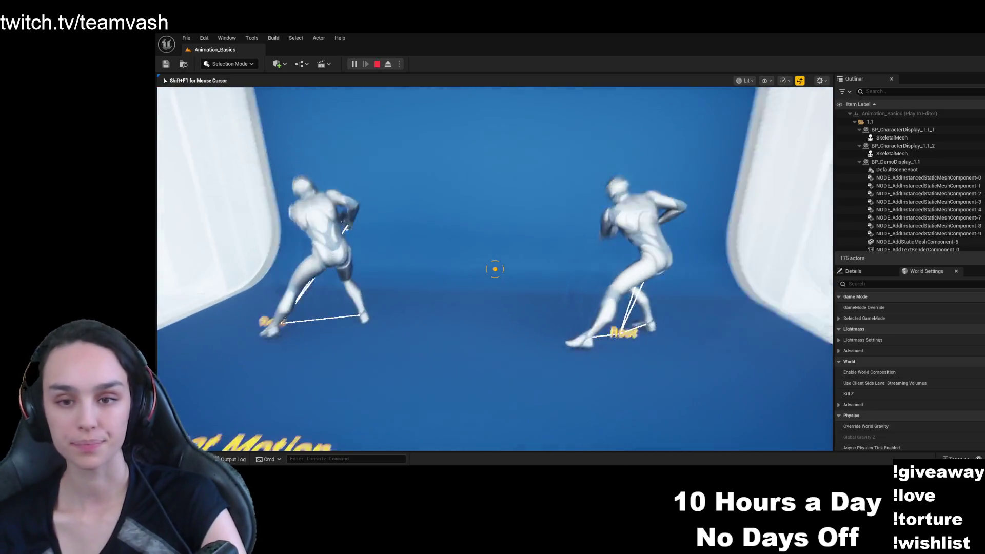
key(s)
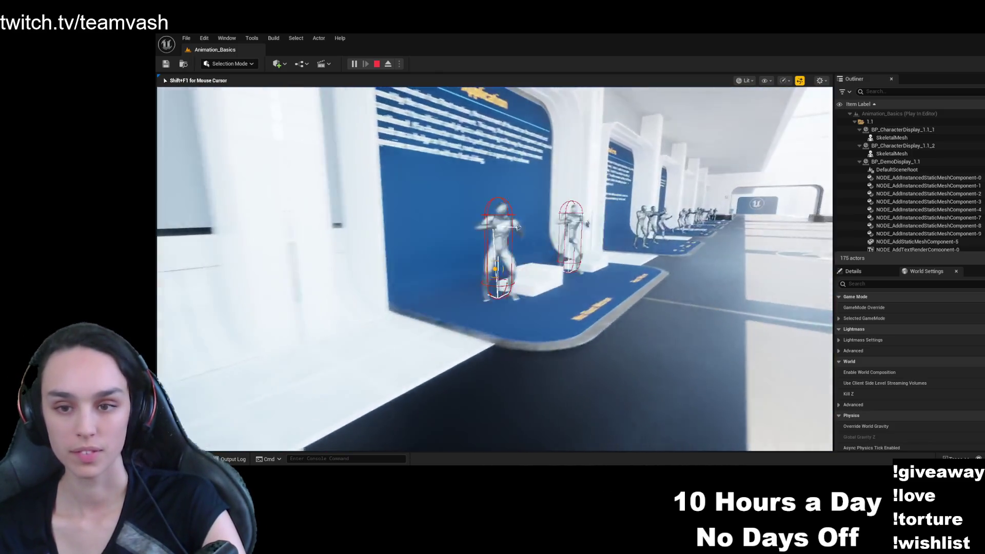
key(w)
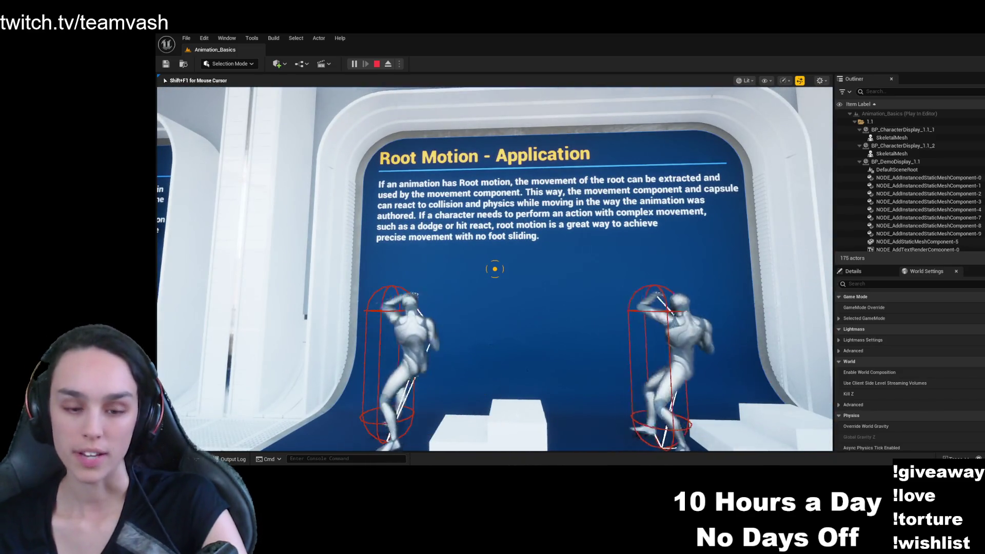
key(s)
key(w)
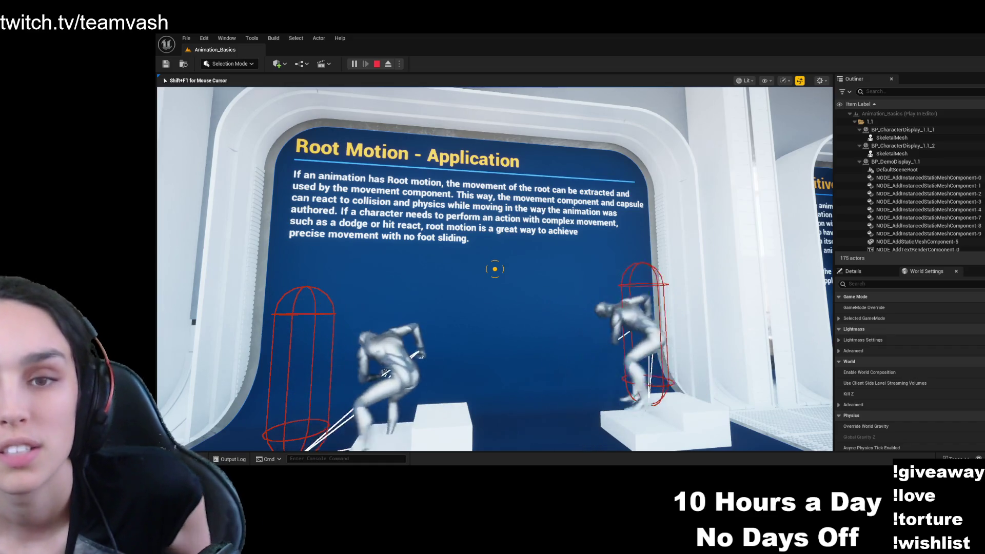
key(a)
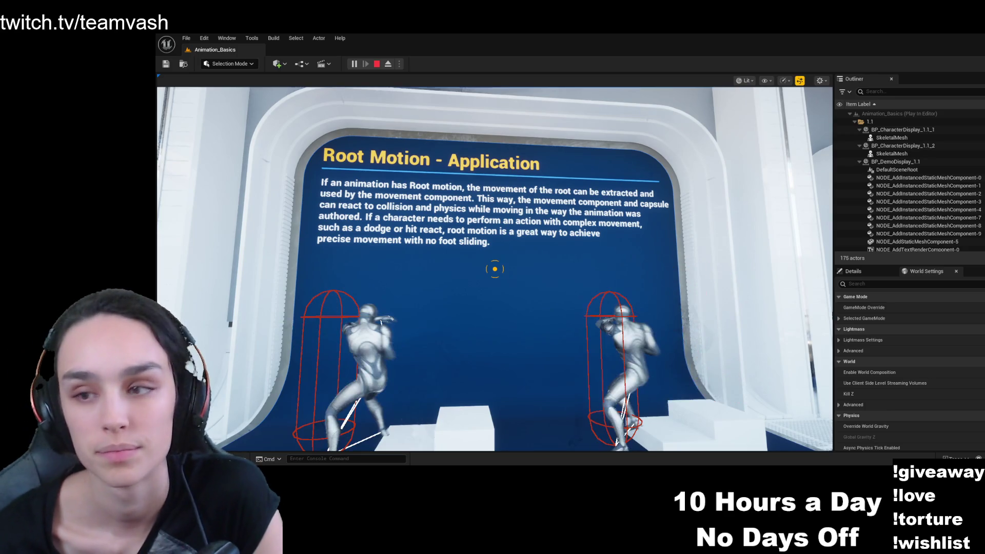
key(w)
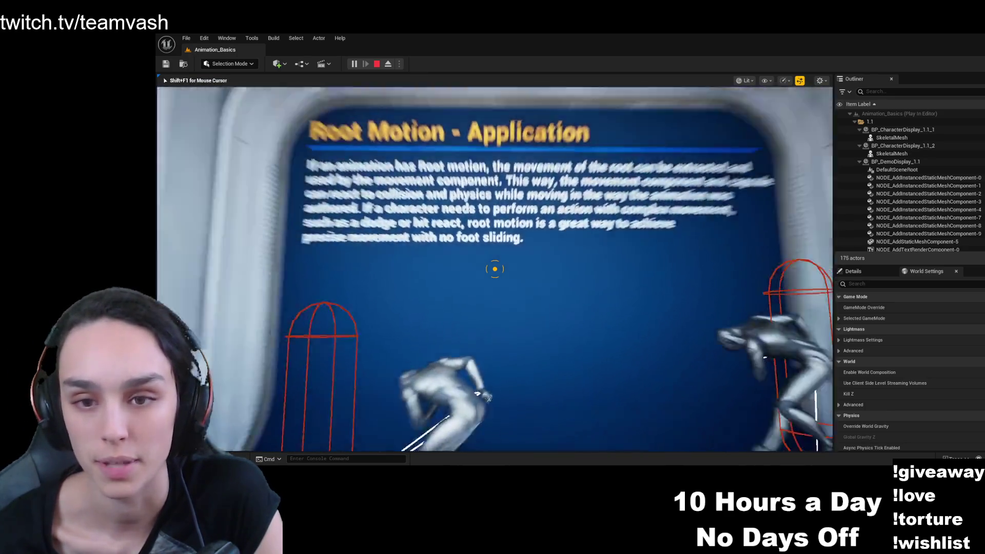
key(s)
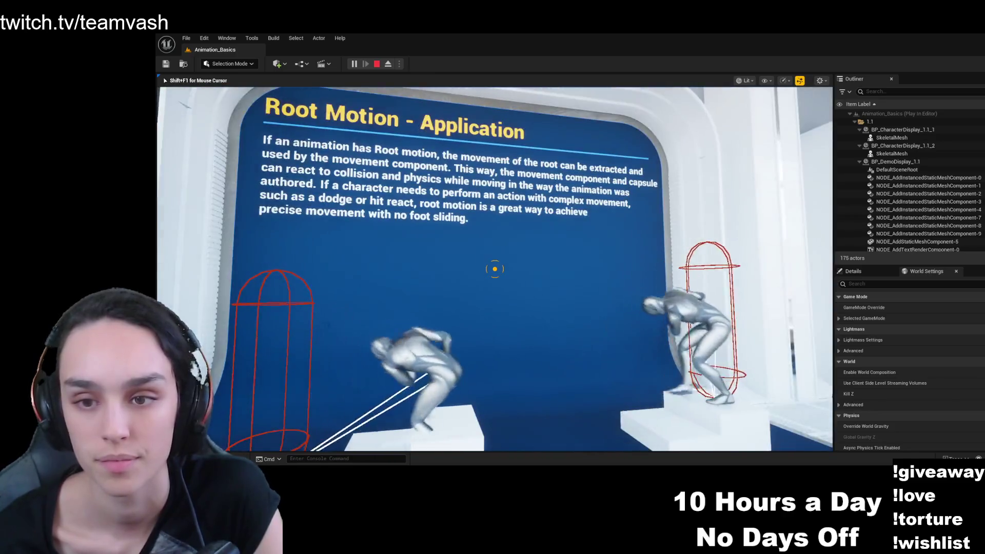
key(w)
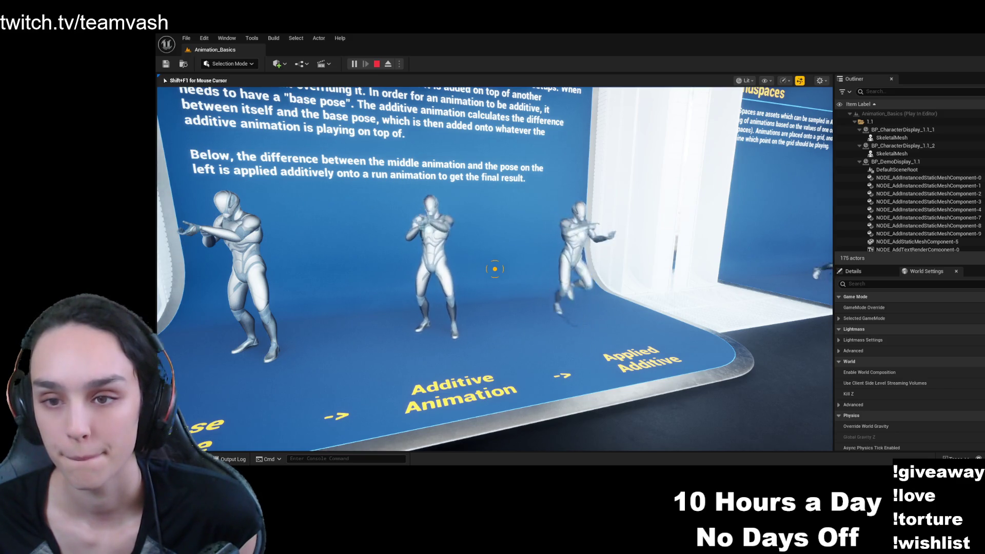
- Look over the Additive Animation characters, wall text and floor labels from several positions
key(w)
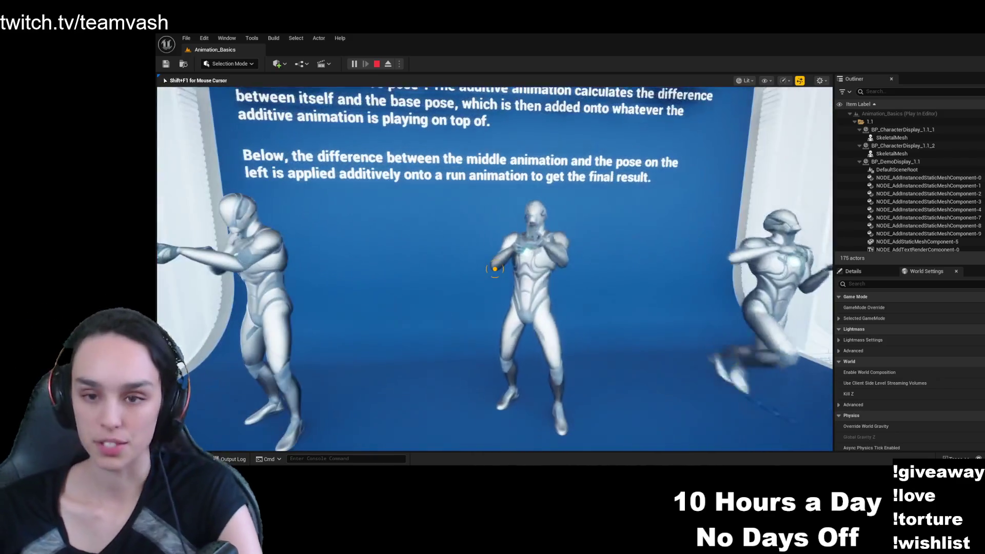
key(a)
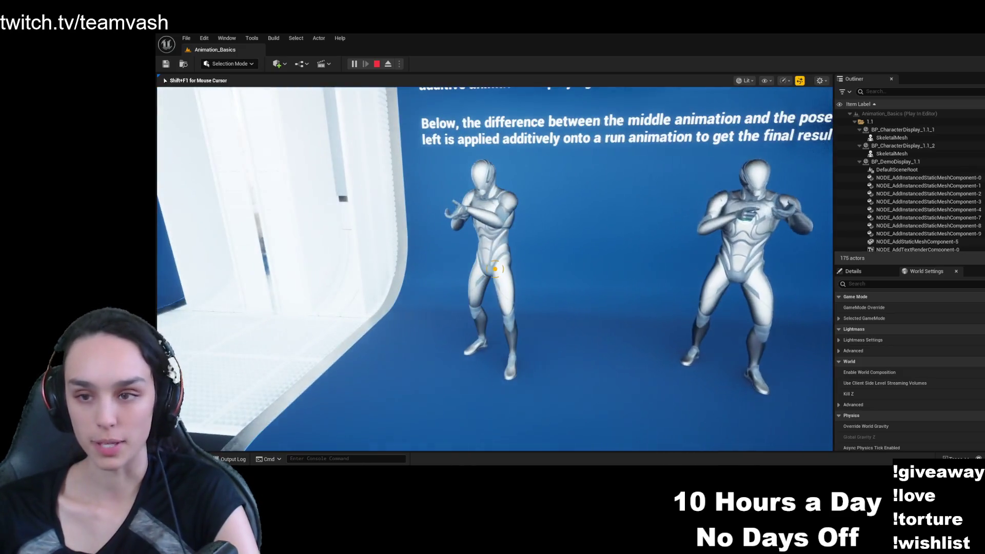
key(d)
key(s)
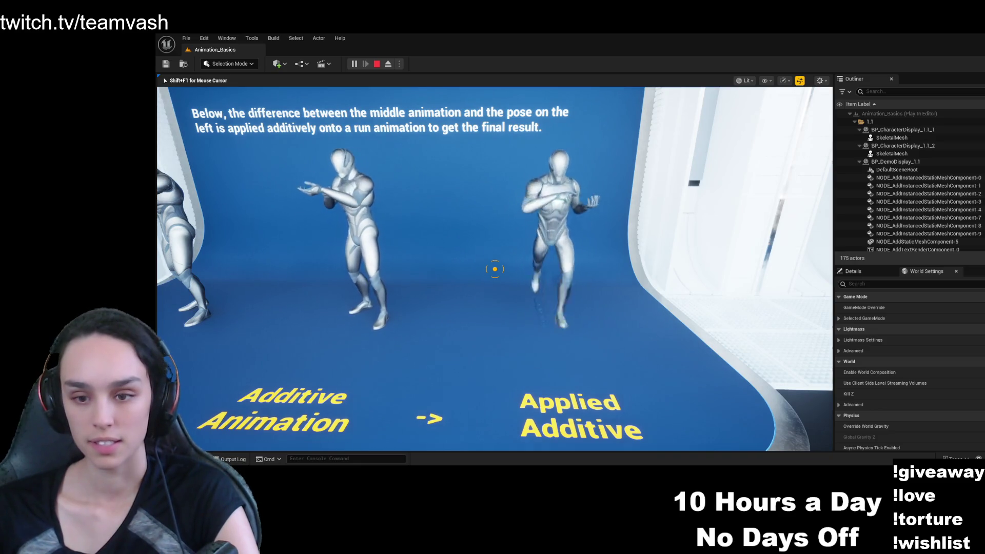
key(w)
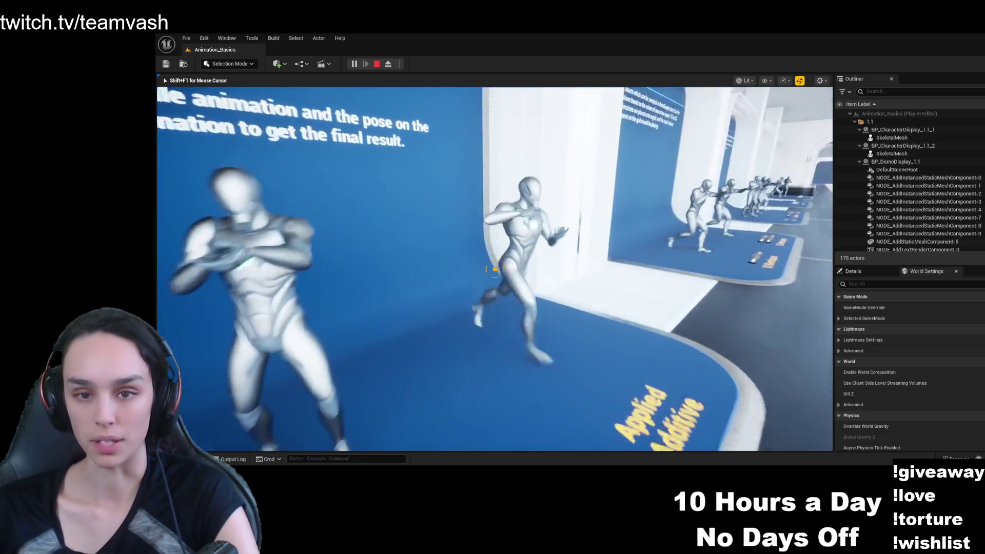
key(s)
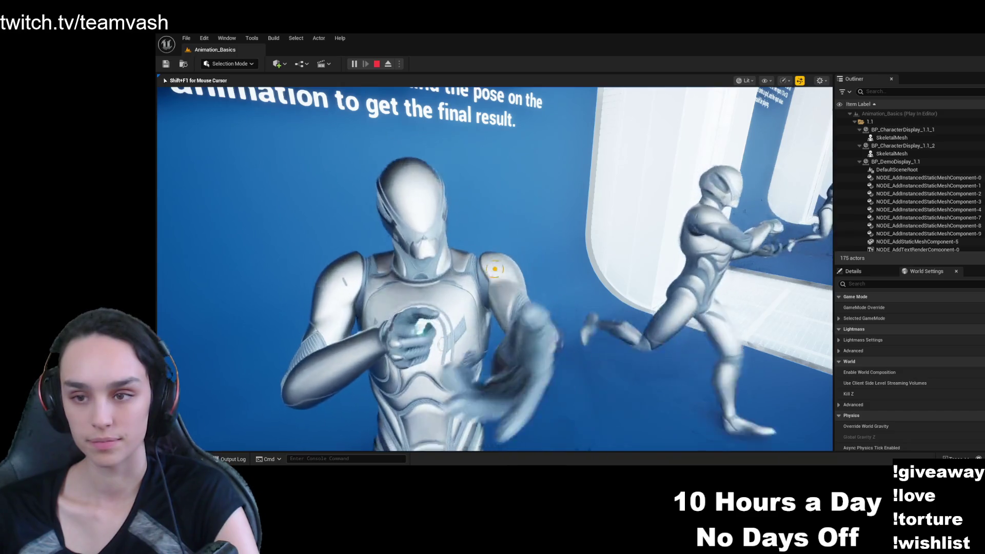
key(s)
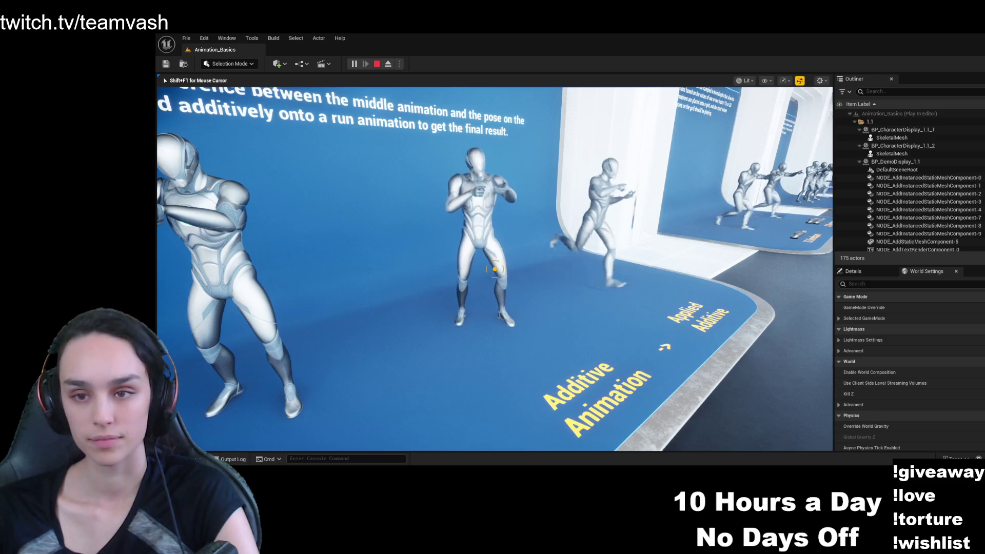
- Walk up to the Blendspaces booth and square up to view the whole board
key(d)
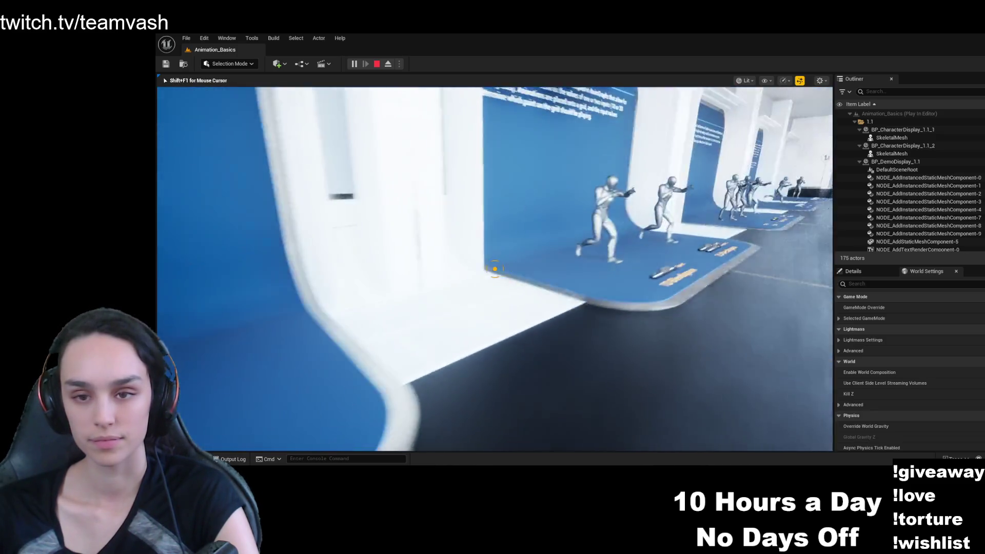
key(w)
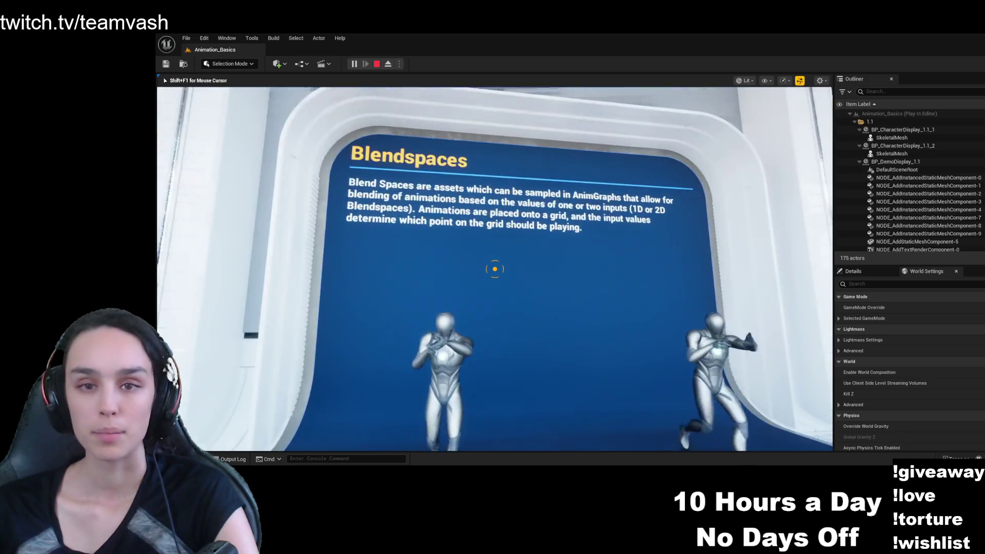
key(s)
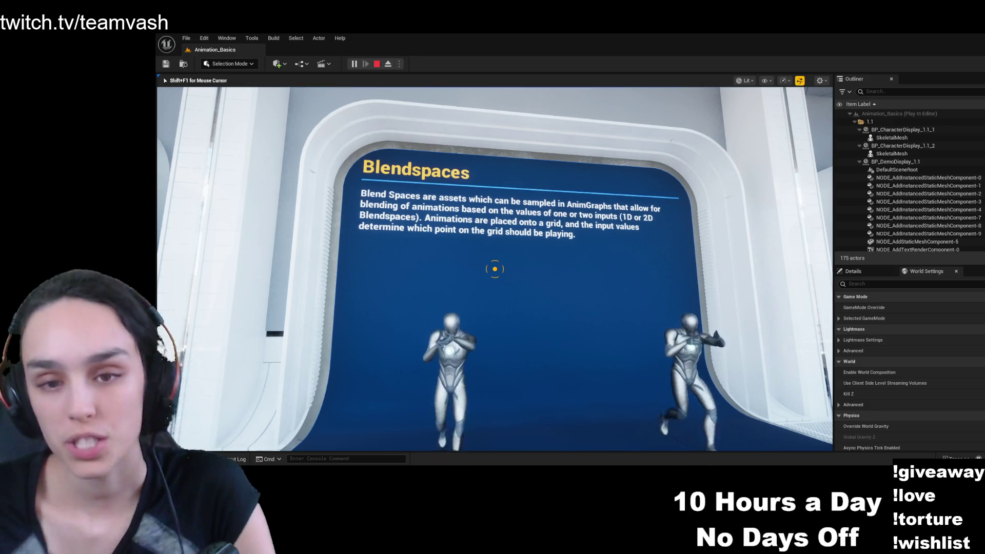
key(d)
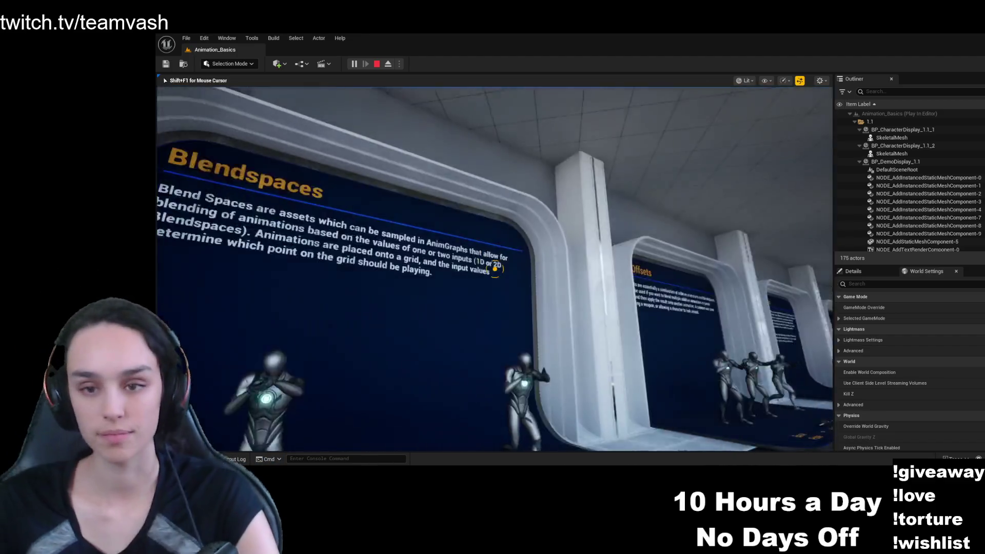
key(a)
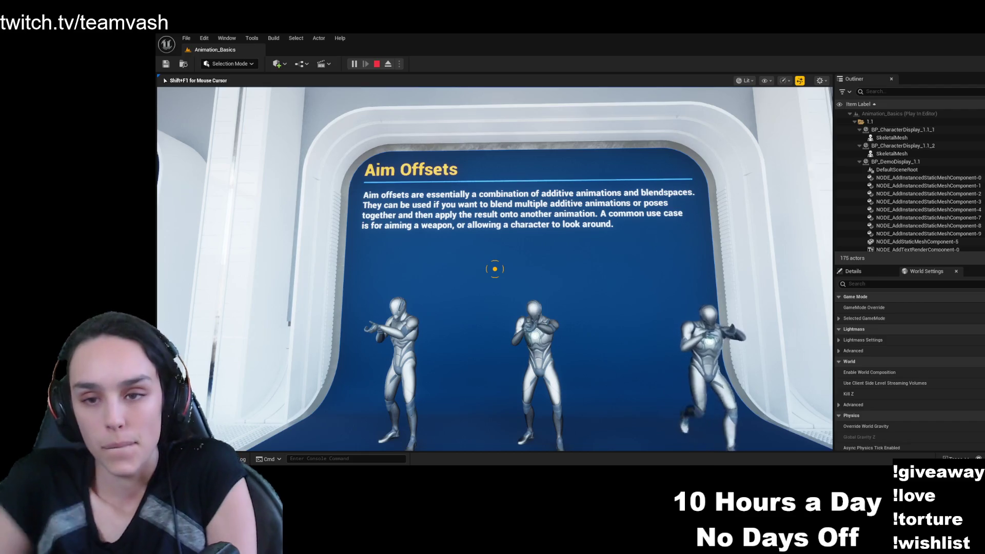
- Study the three Additive Poses figures and plaque, then head toward the Montages & Slots panel
key(w)
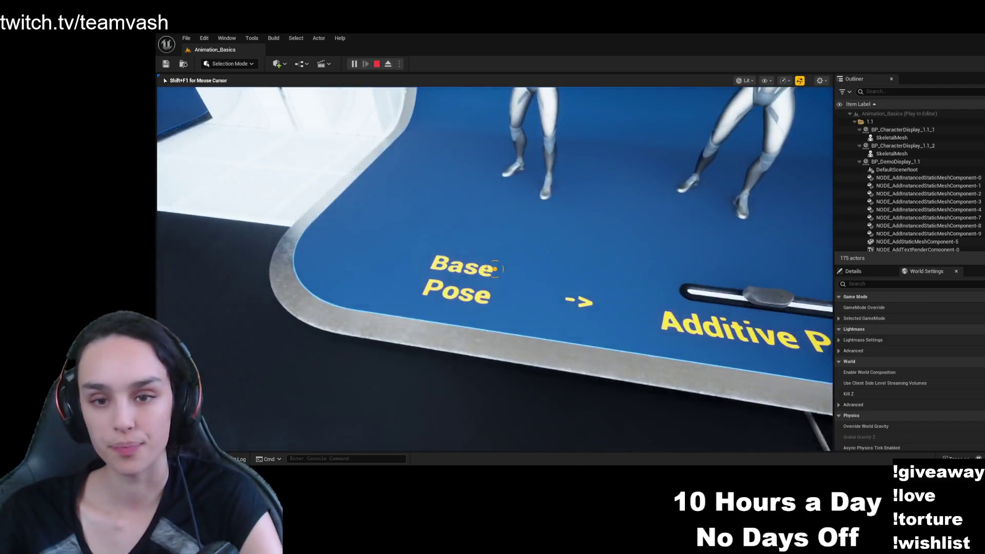
key(s)
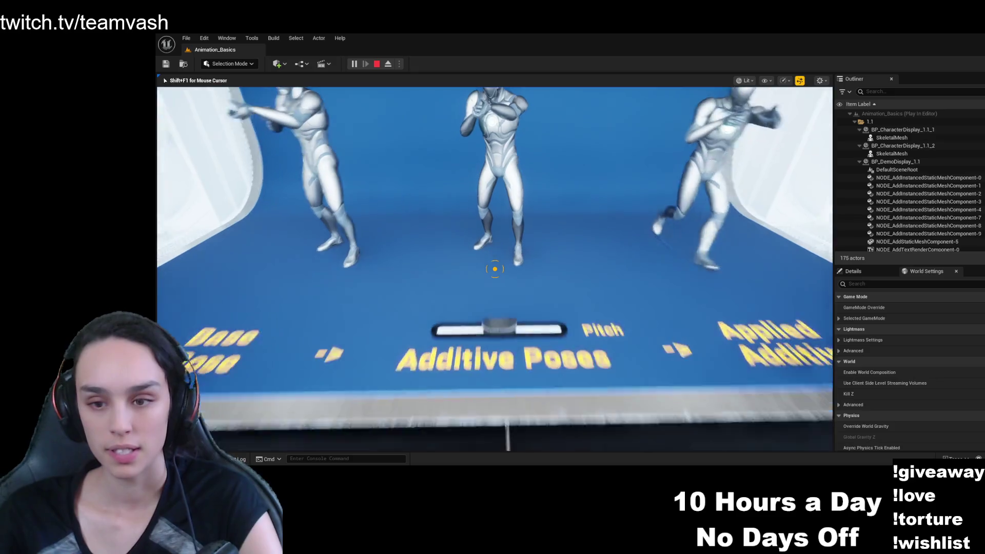
key(s)
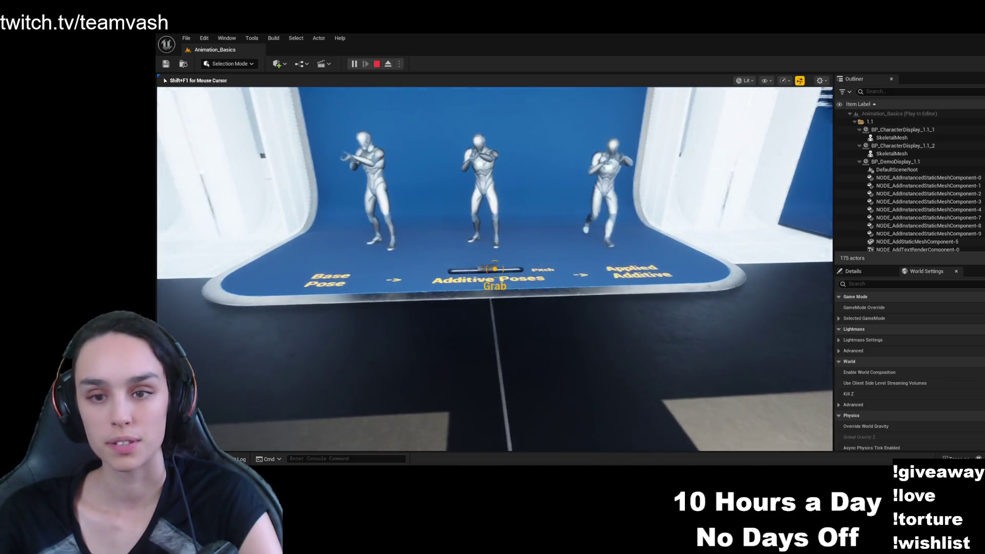
key(d)
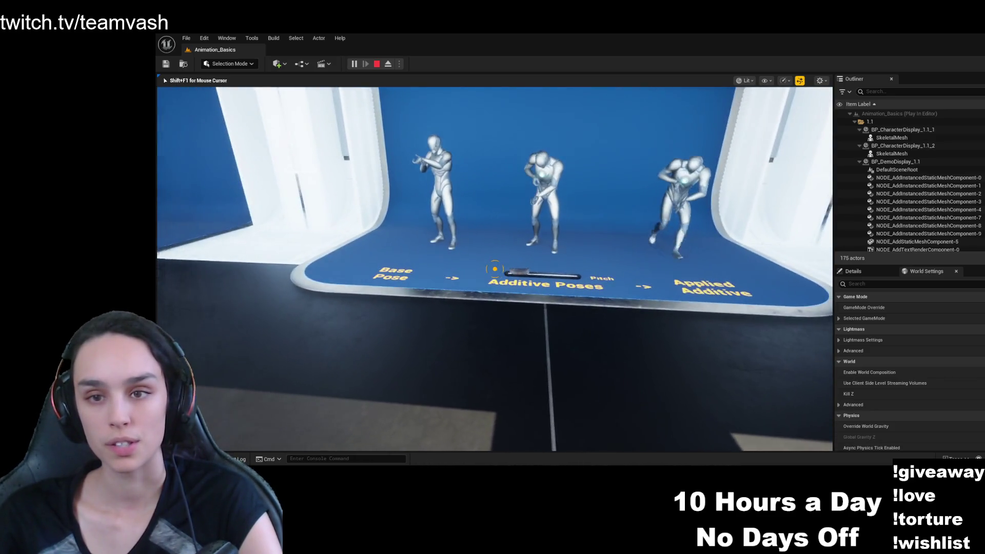
key(a)
key(w)
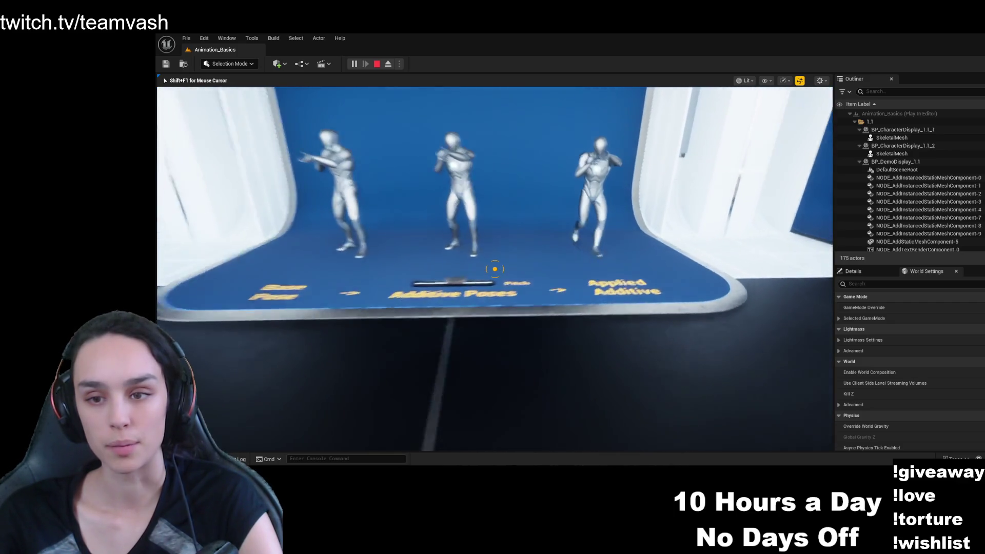
key(s)
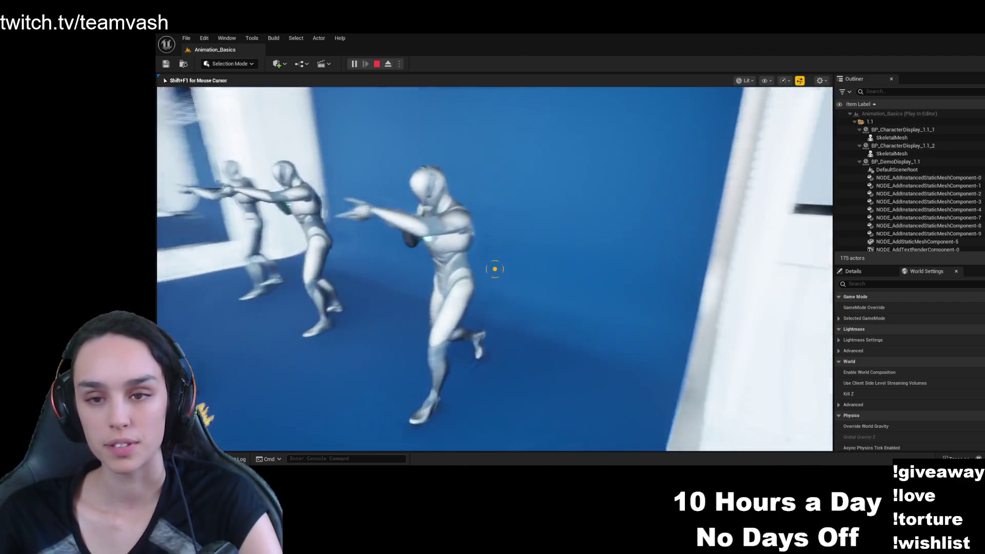
key(d)
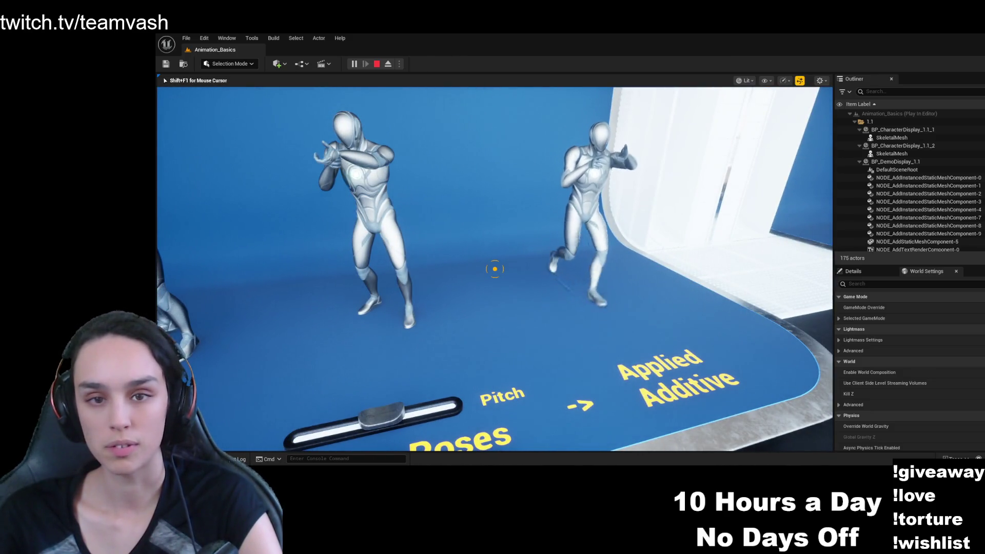
key(s)
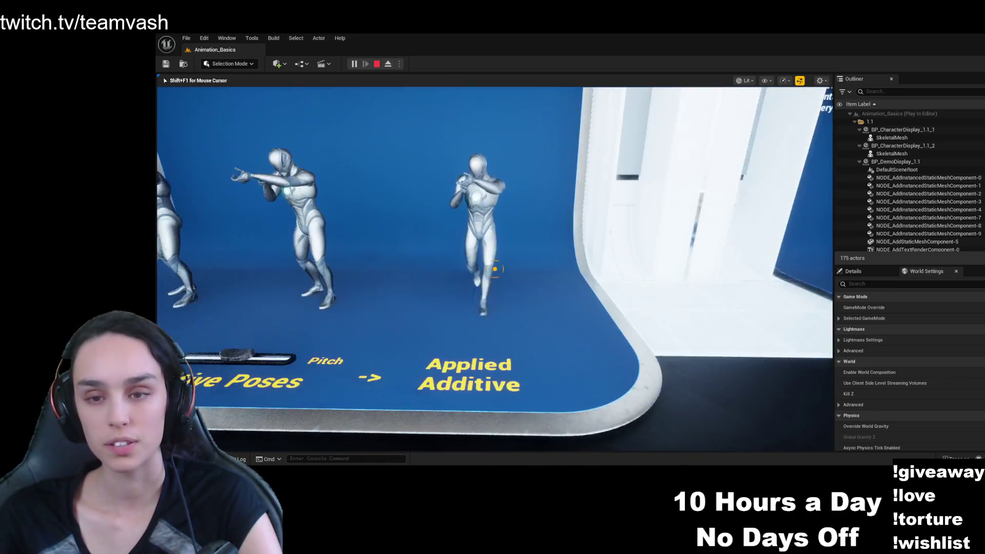
mouse_move(495, 269)
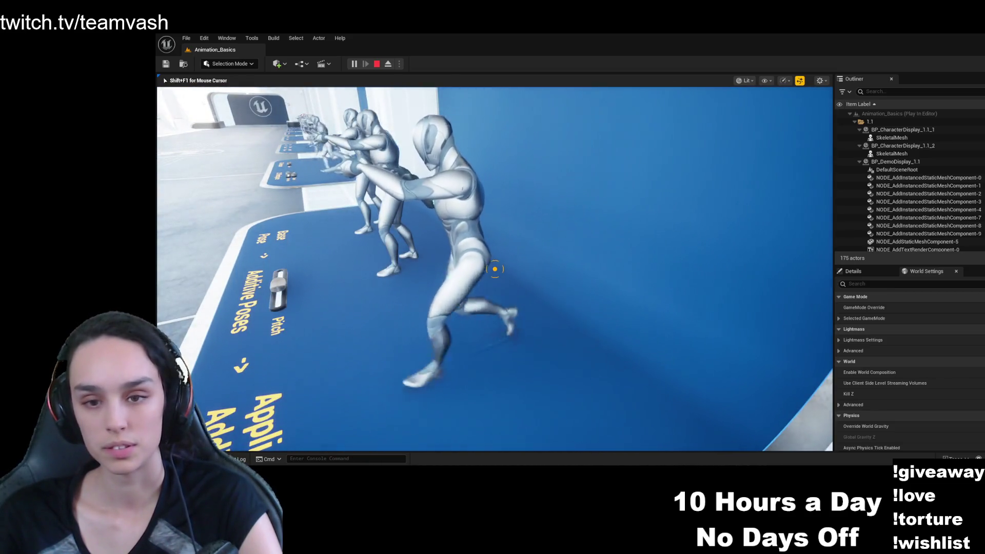
key(d)
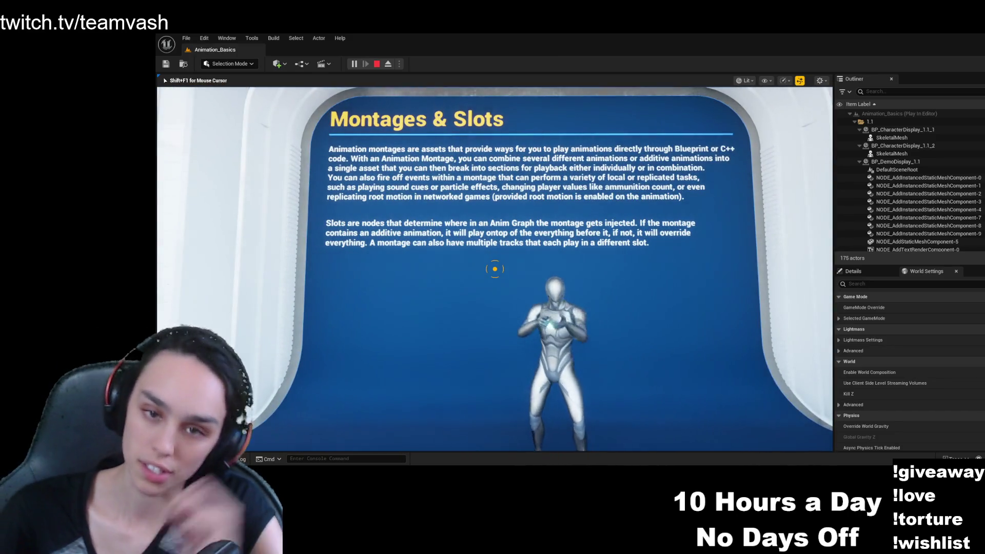
- Read the Montages & Slots panel, then back up to view its Normal and Additive floor buttons
key(a)
mouse_move(495, 269)
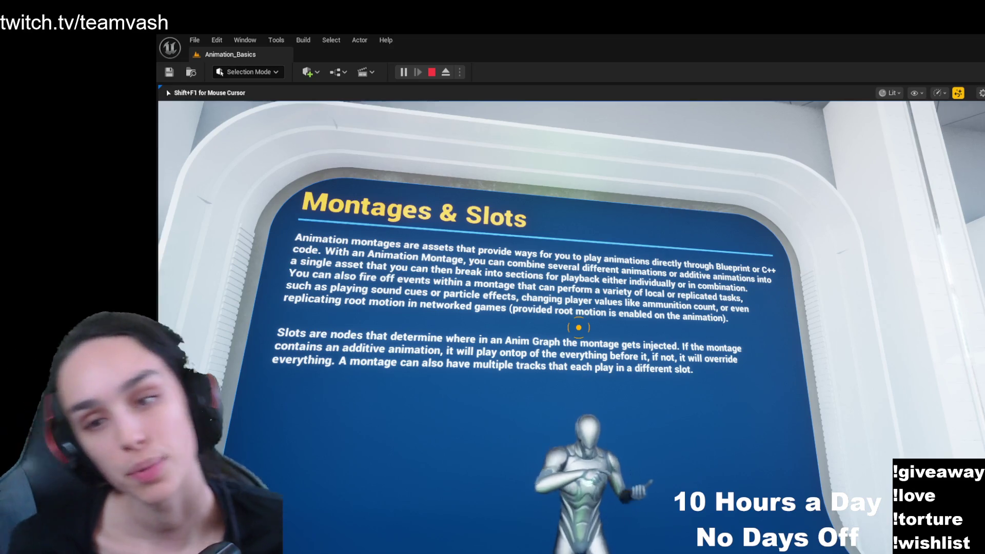
mouse_move(579, 327)
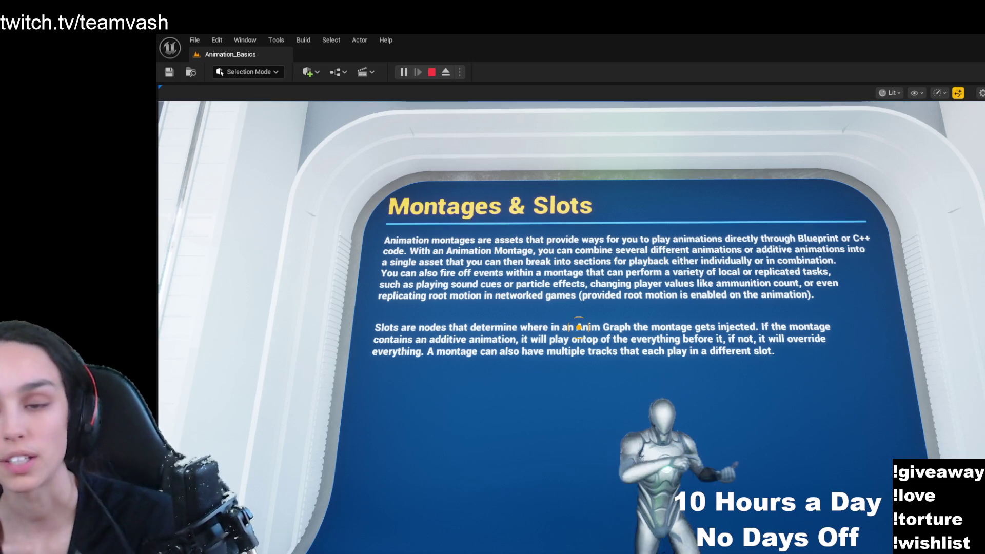
click(579, 327)
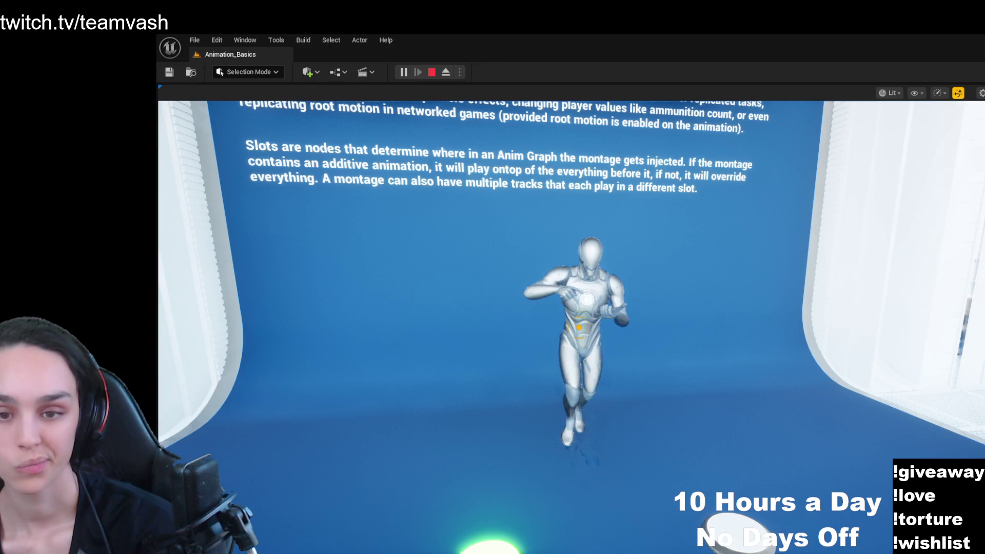
click(579, 328)
key(s)
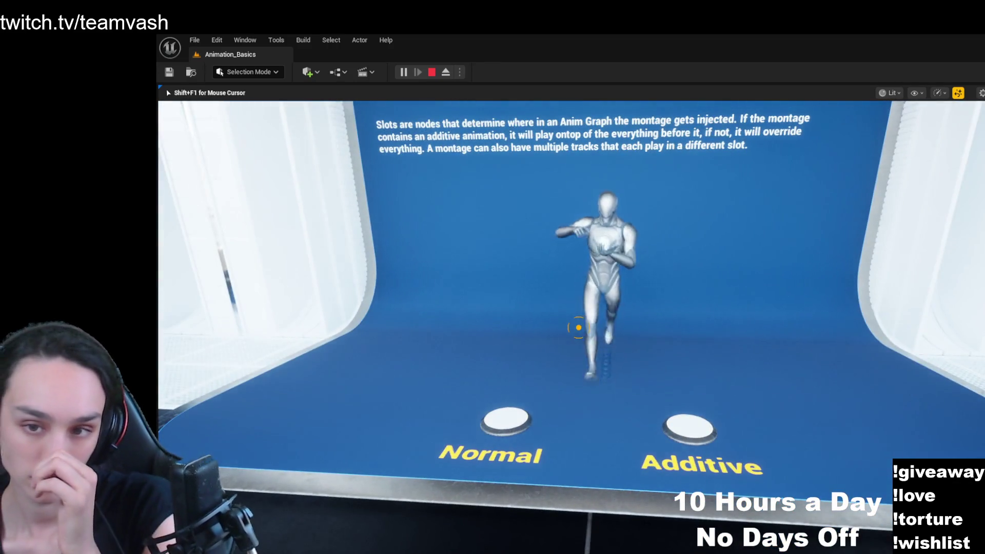
- Walk onto the Normal pad to play the Montages & Slots Normal montage
key(w)
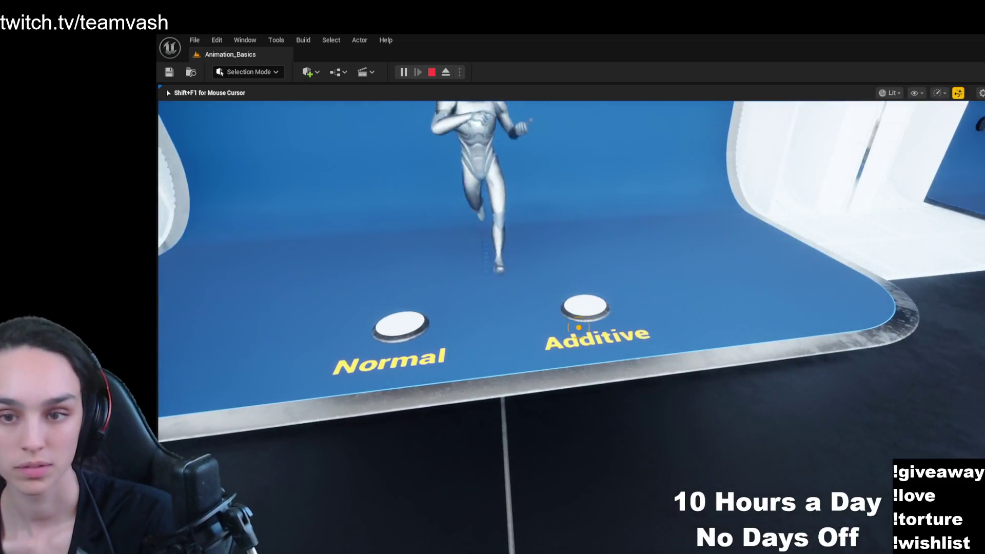
key(w)
key(w)
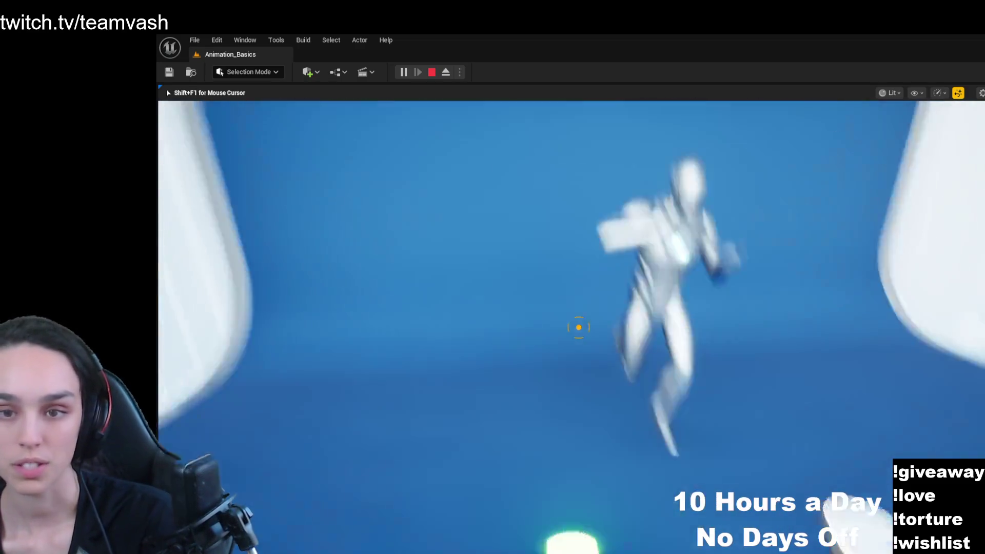
key(w)
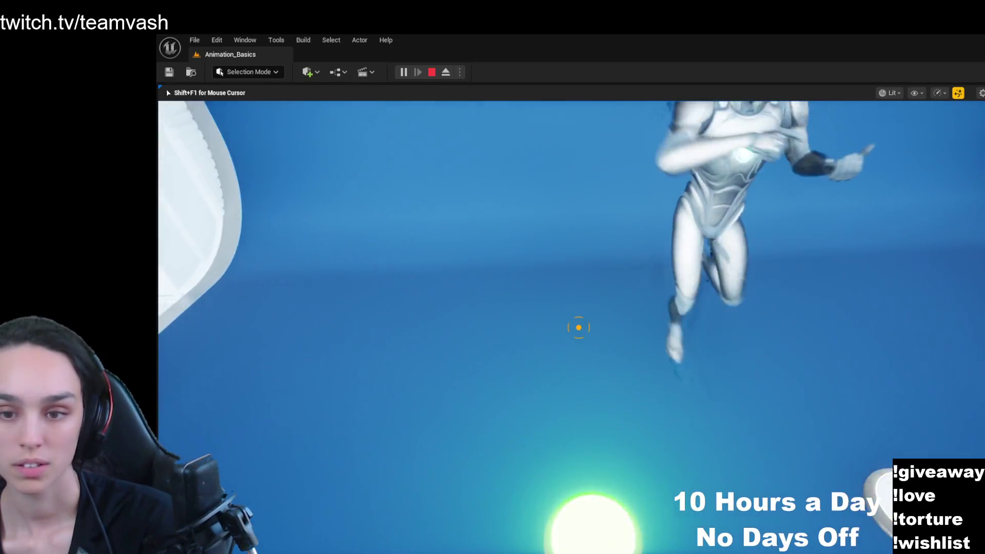
- Read the Montages & Slots text wall, then walk left to the Animation Blueprints panel
key(w)
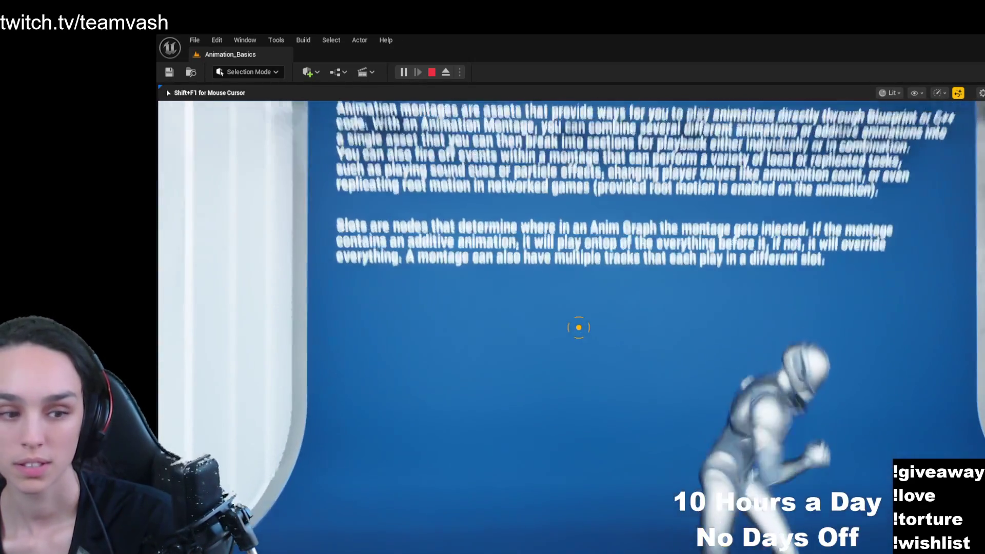
key(s)
key(a)
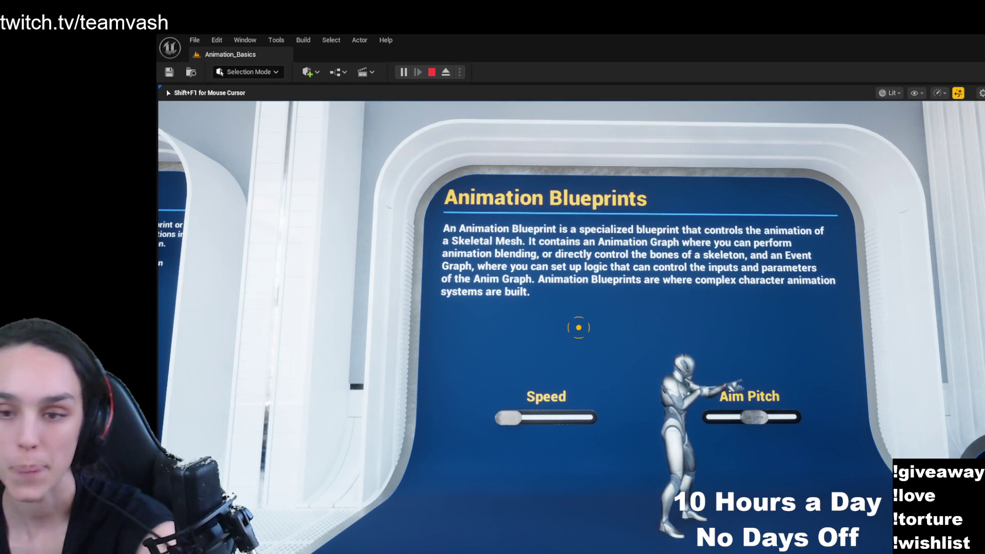
- Survey the Speed and Aim Pitch sliders and the Melee, Hit and Jump pads
key(s)
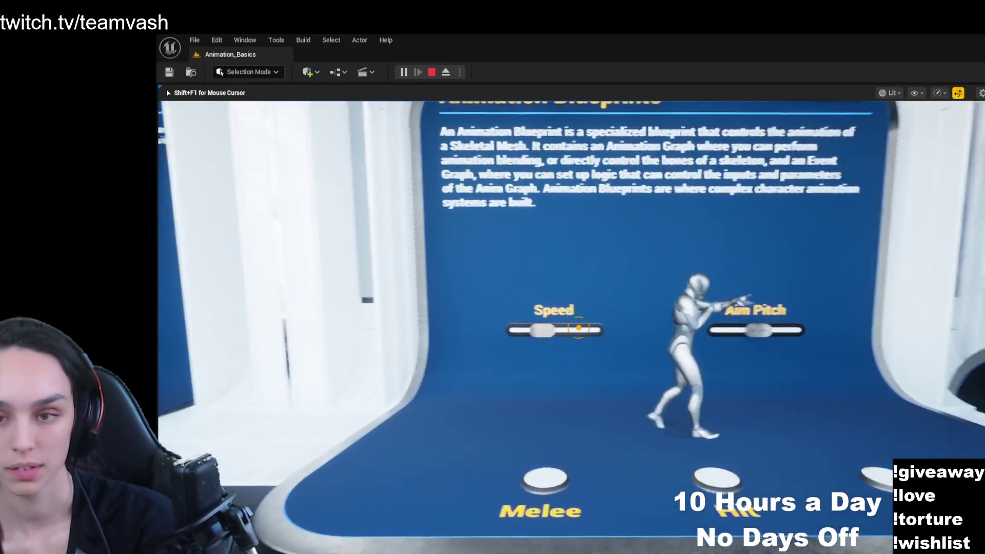
key(d)
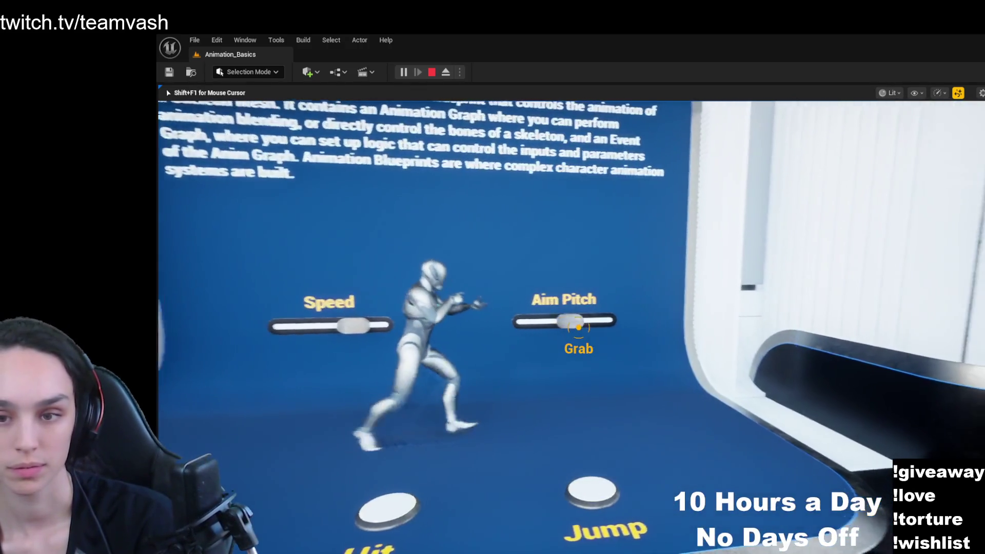
key(s)
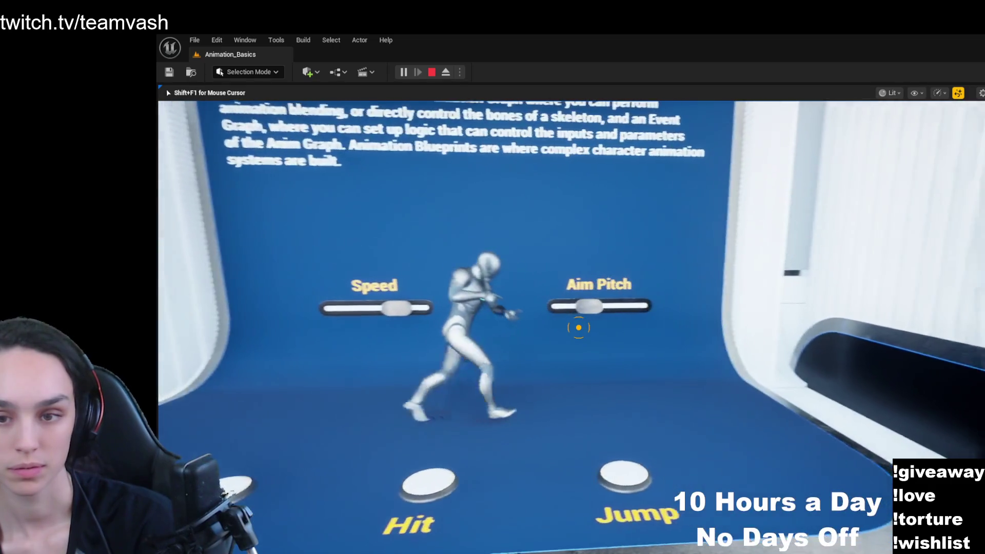
key(w)
key(s)
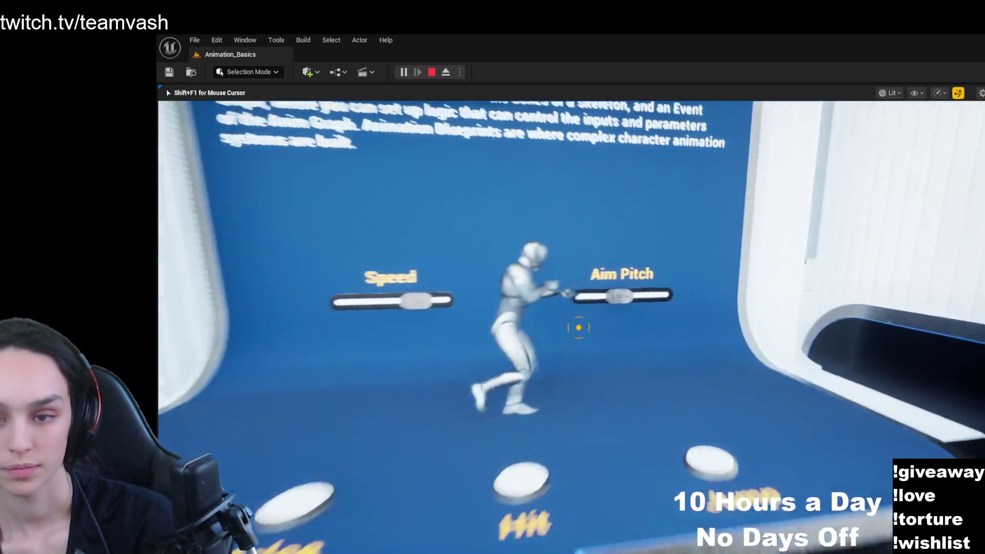
key(s)
key(w)
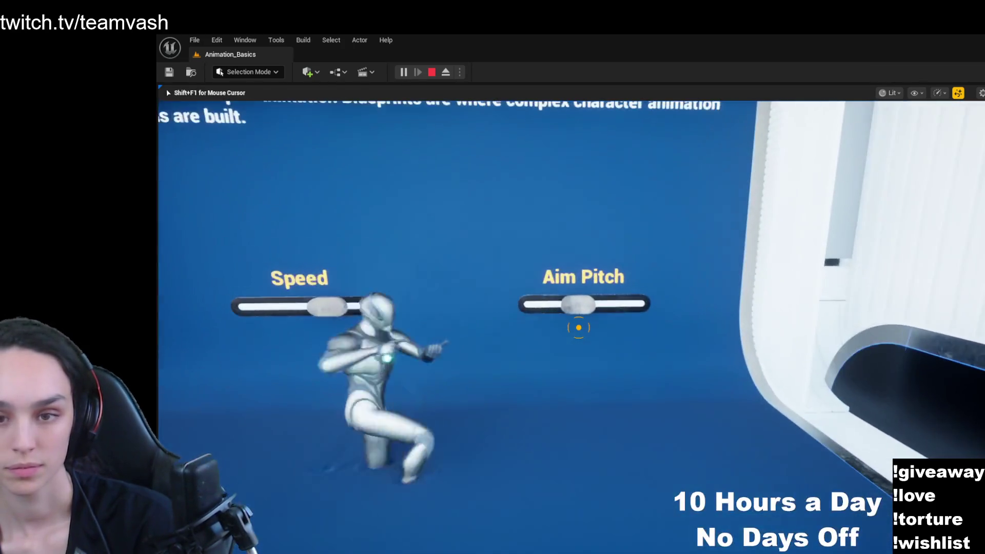
key(s)
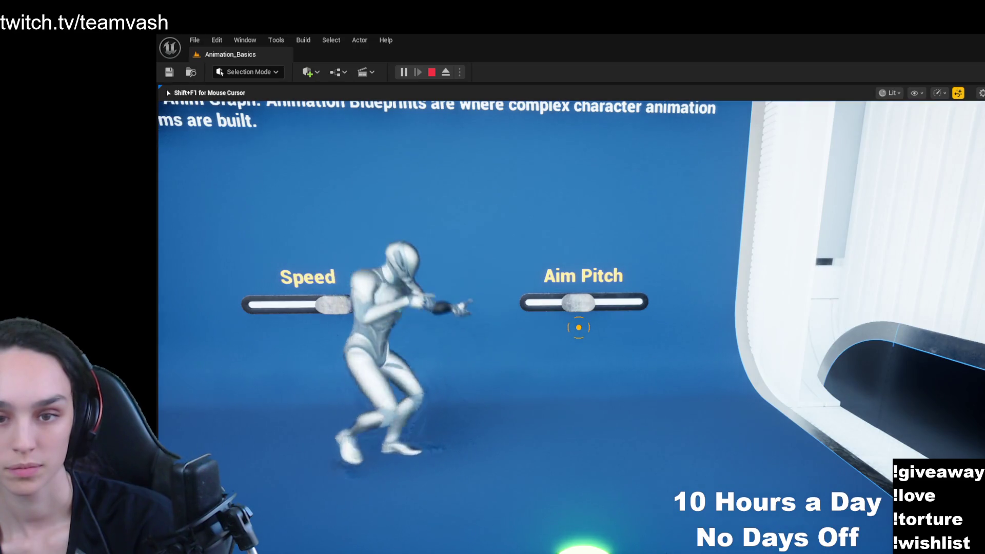
- Grab the Aim Pitch and Speed sliders to drive the Animation Blueprints mannequin
key(s)
key(w)
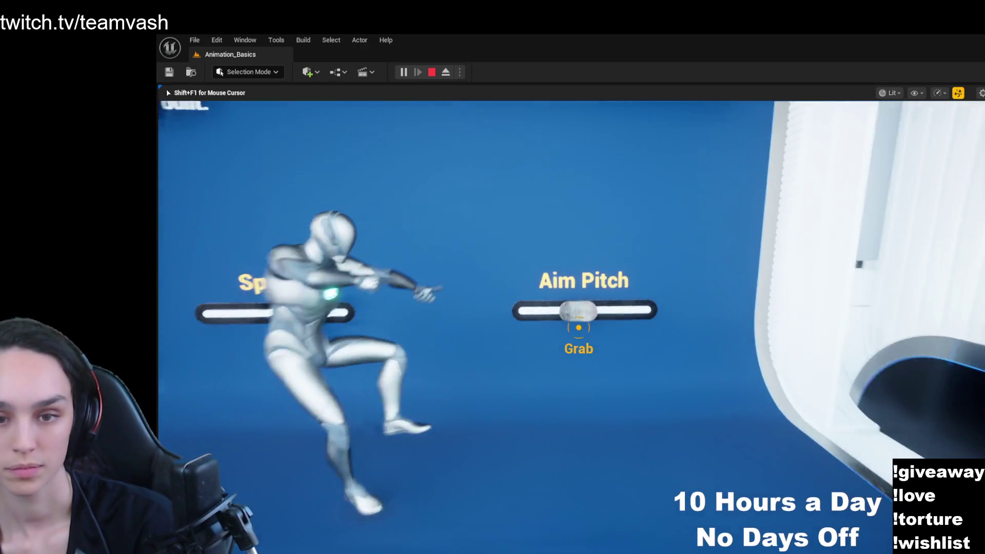
key(s)
key(a)
key(w)
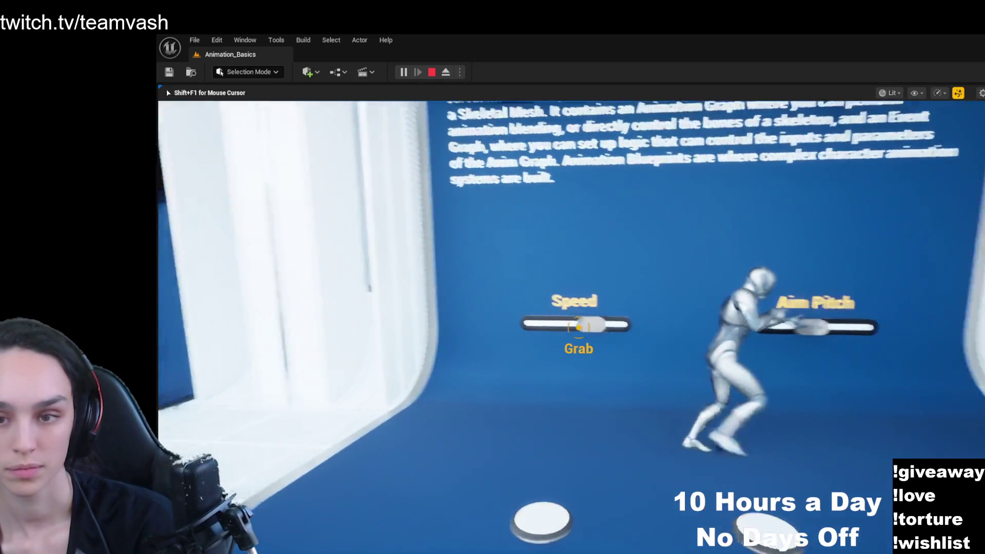
key(s)
- Walk across the Hit and Jump pads, then head down the corridor to Blend Curves
key(d)
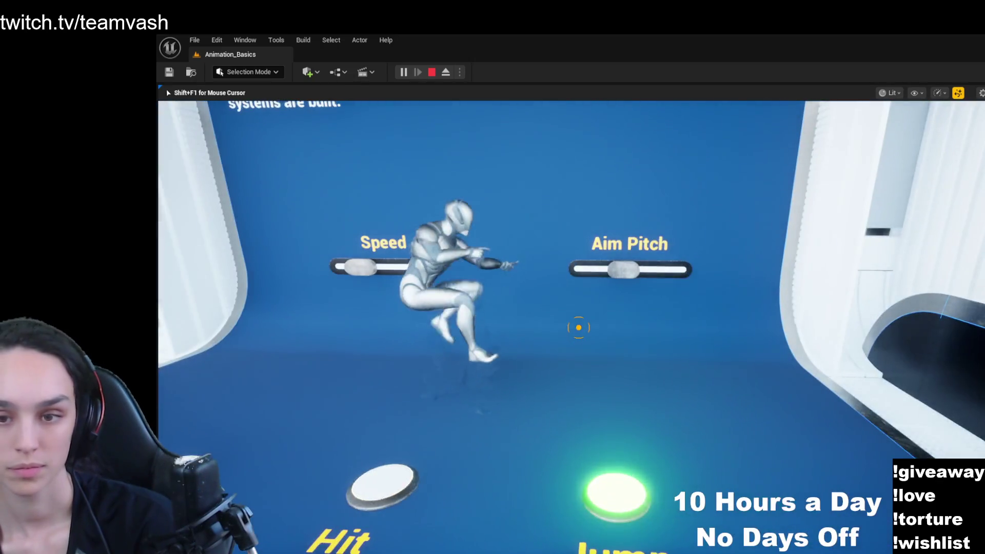
key(s)
key(w)
key(a)
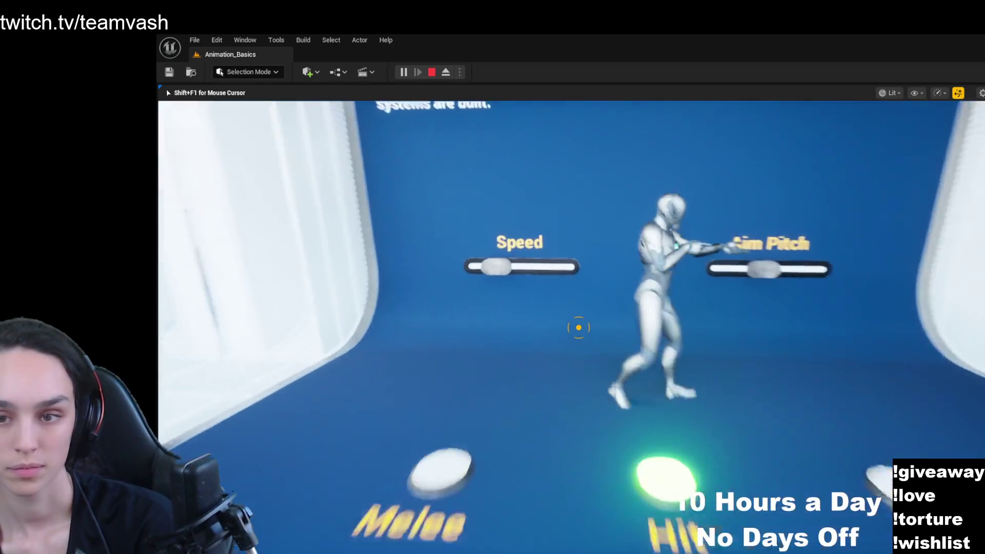
key(a)
key(s)
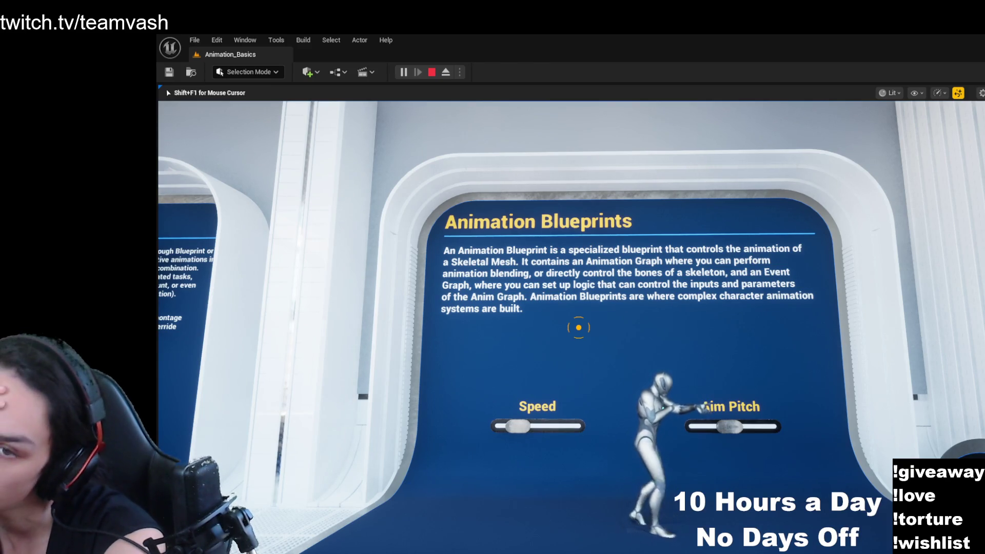
key(s)
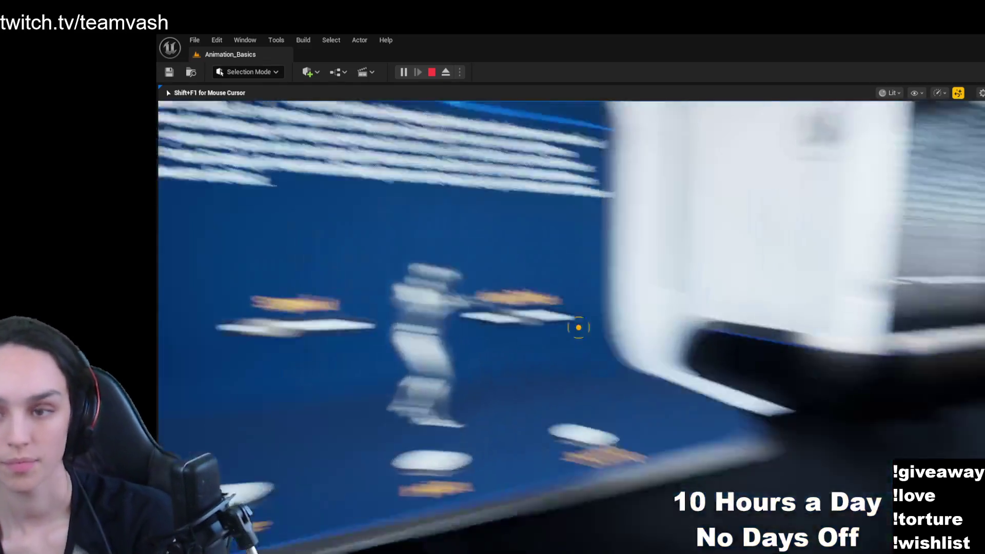
key(w)
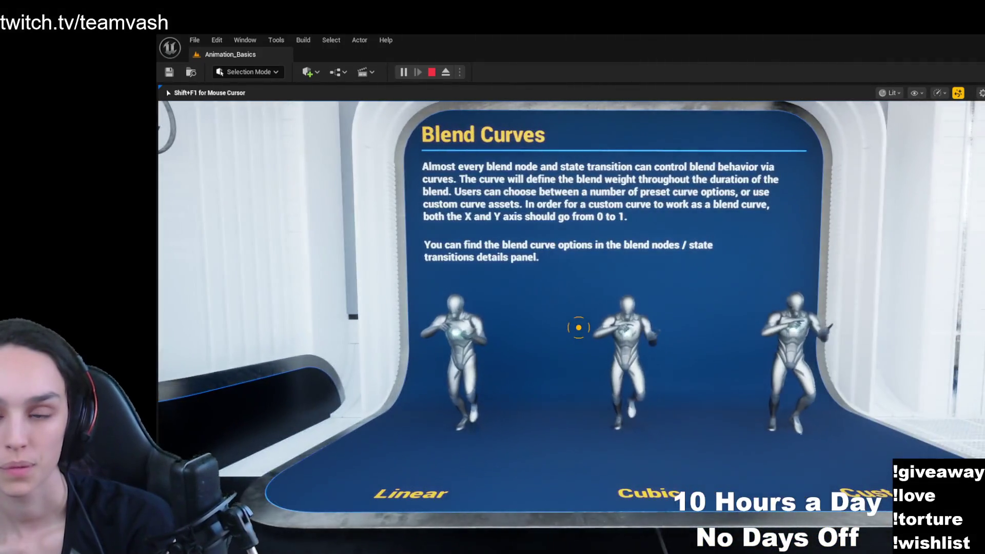
- Walk up to the Blend Curves panel and its nearest mannequin
key(w)
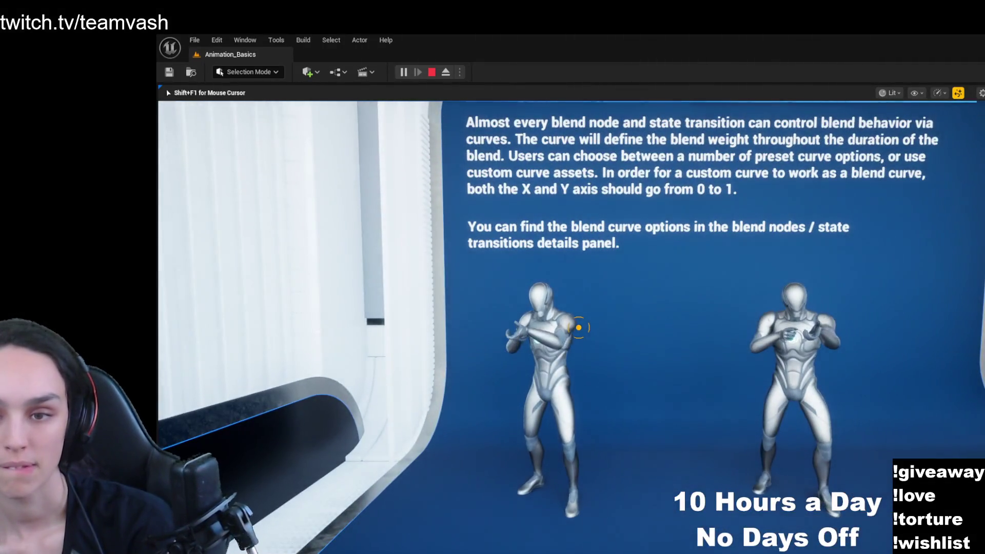
mouse_move(578, 327)
key(w)
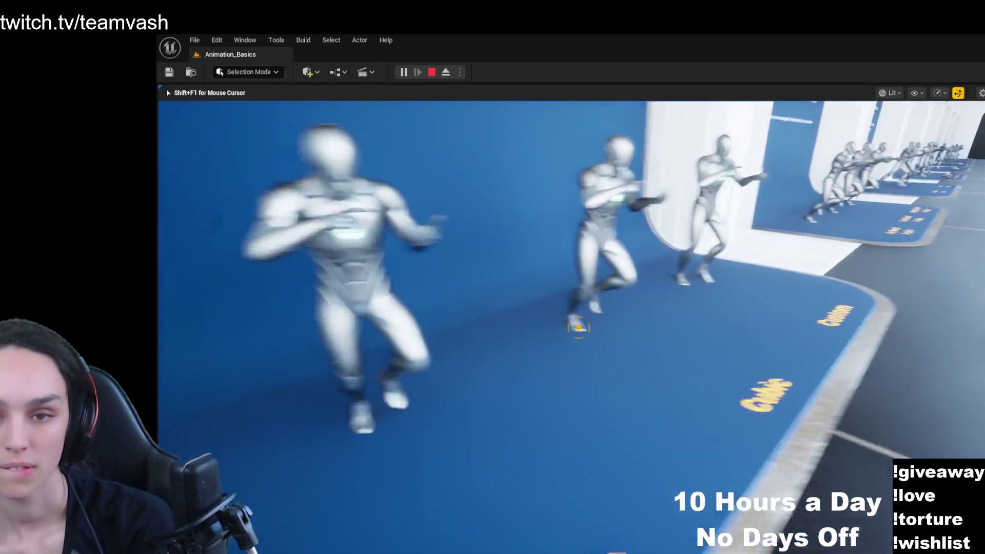
key(w)
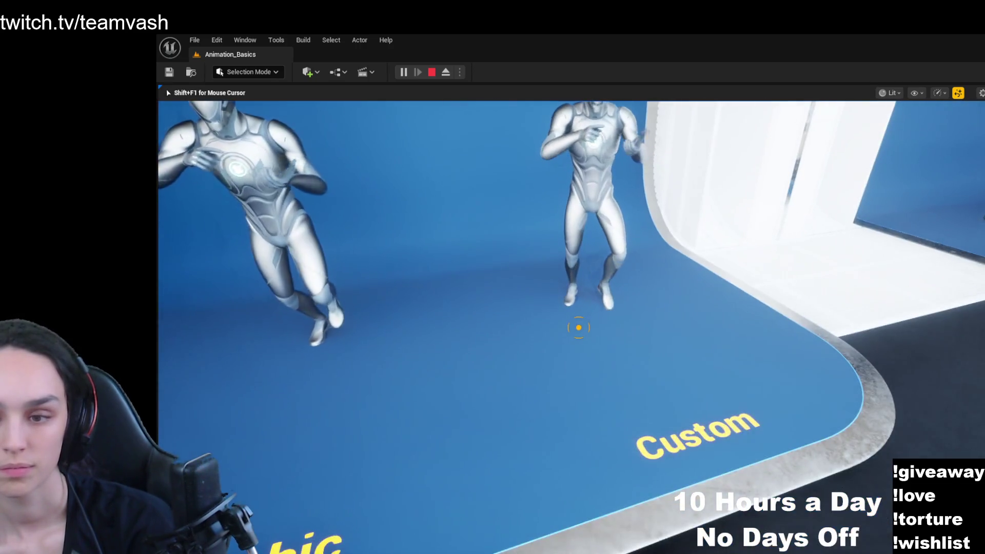
- Compare the Linear, Cubic and Custom mannequins, then face back down the corridor
key(s)
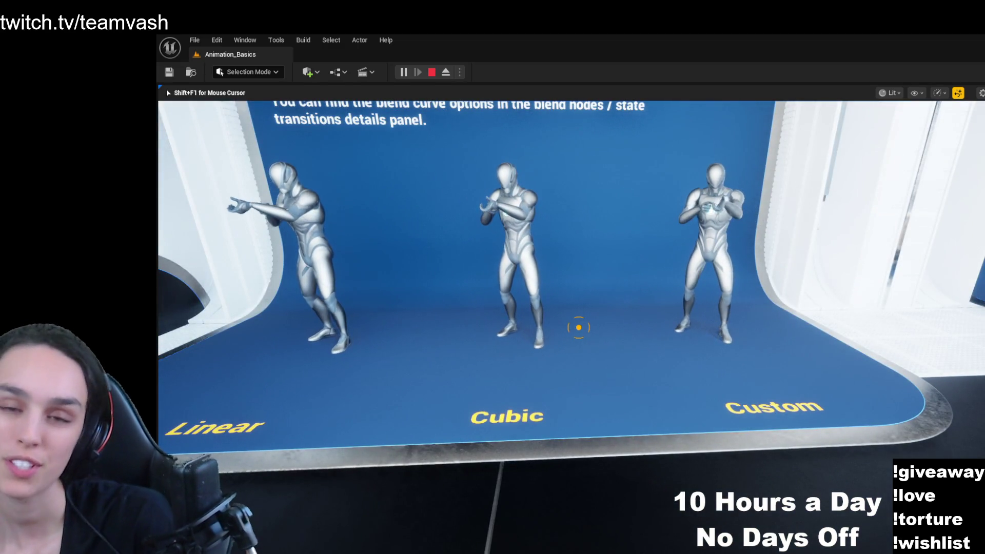
key(w)
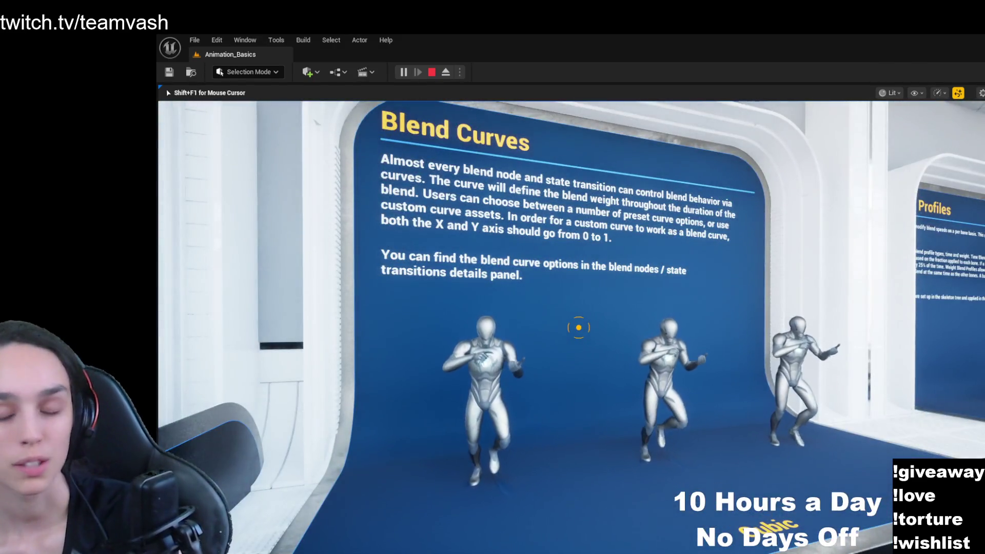
key(w)
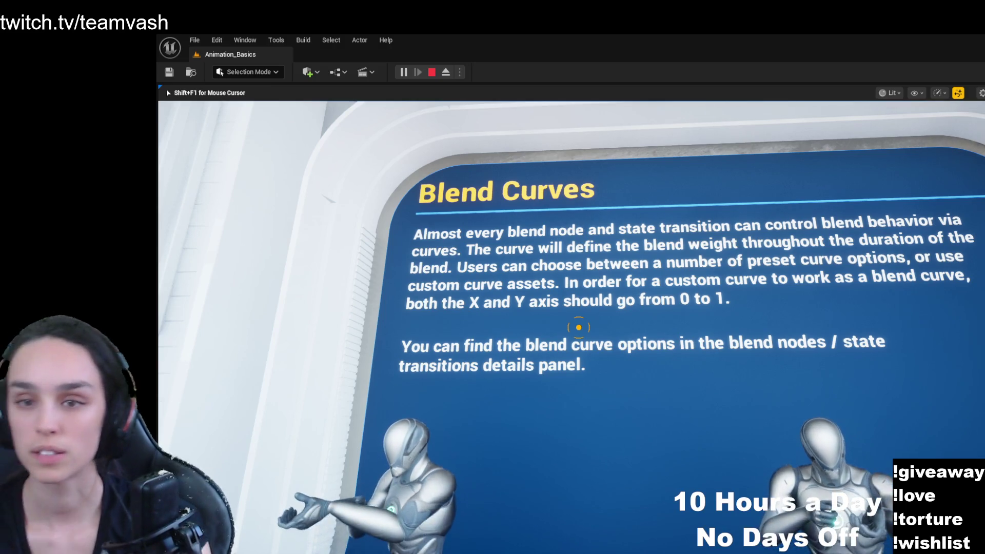
key(s)
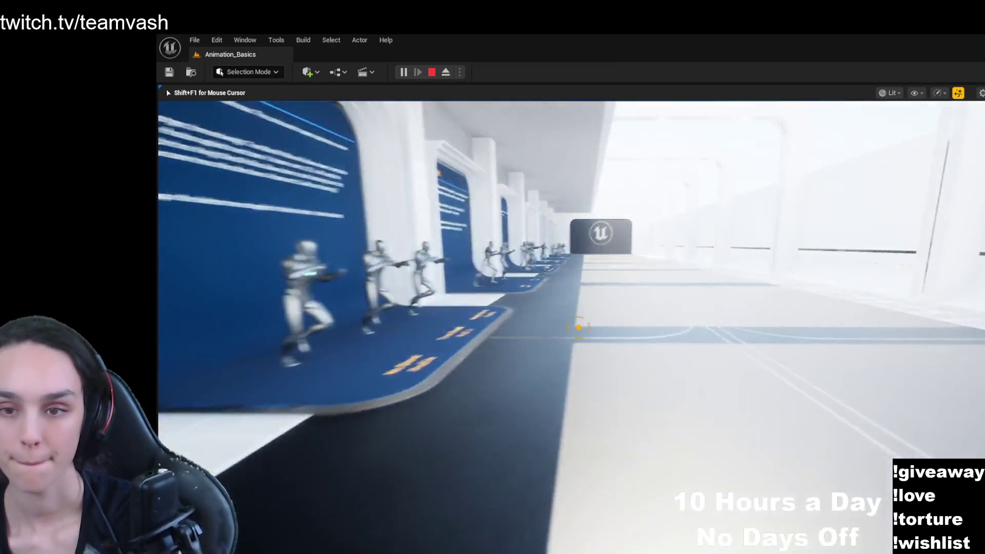
- Walk to the Blend Profiles board and its row of demonstrating mannequins
key(w)
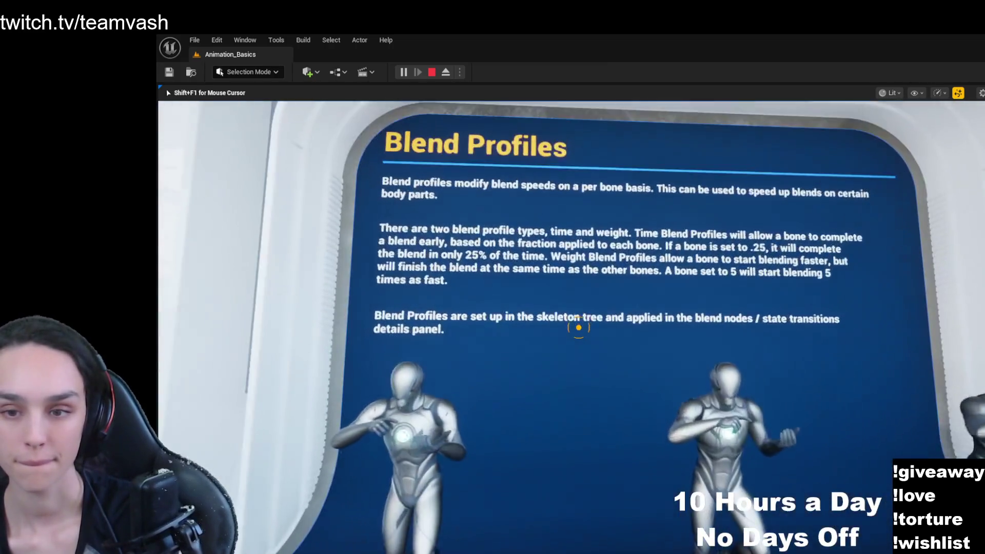
key(w)
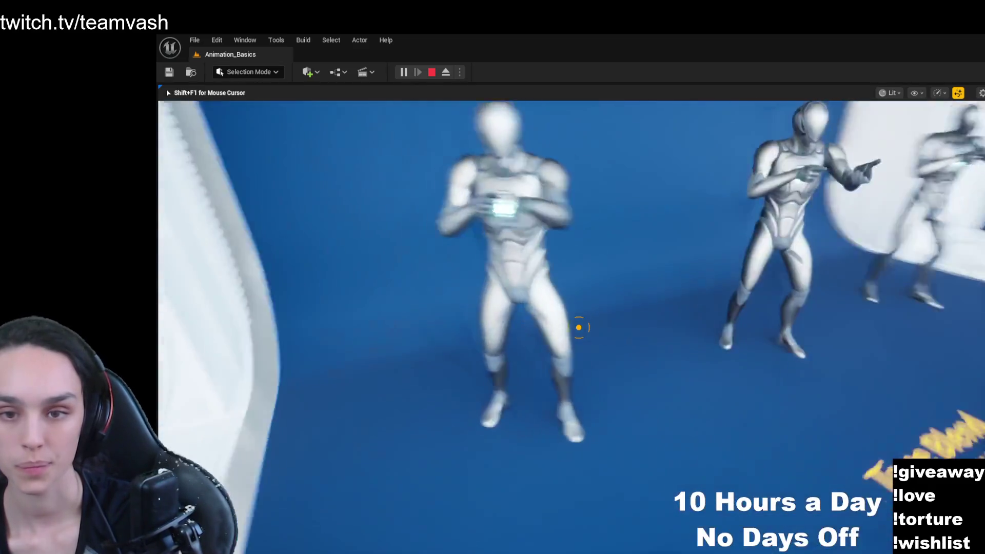
key(w)
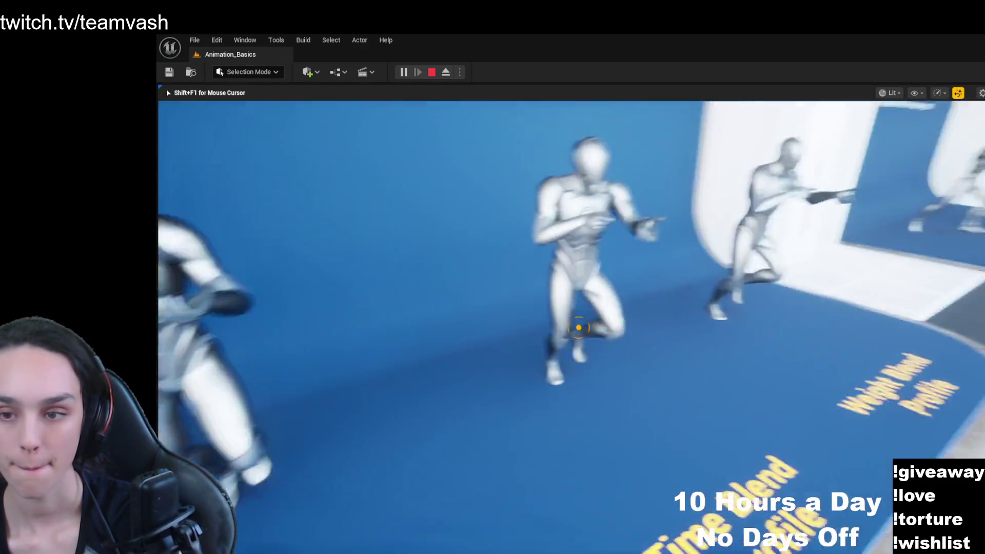
key(w)
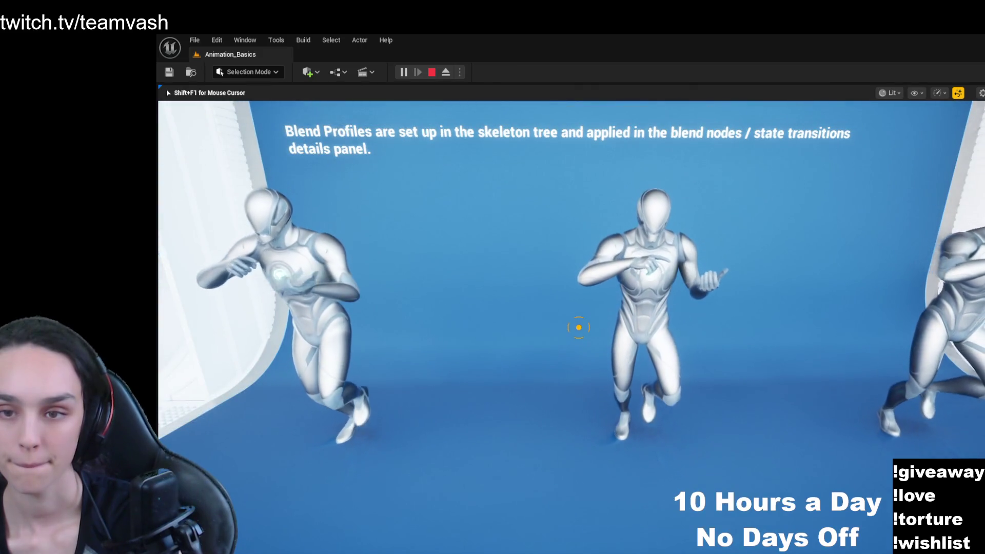
key(w)
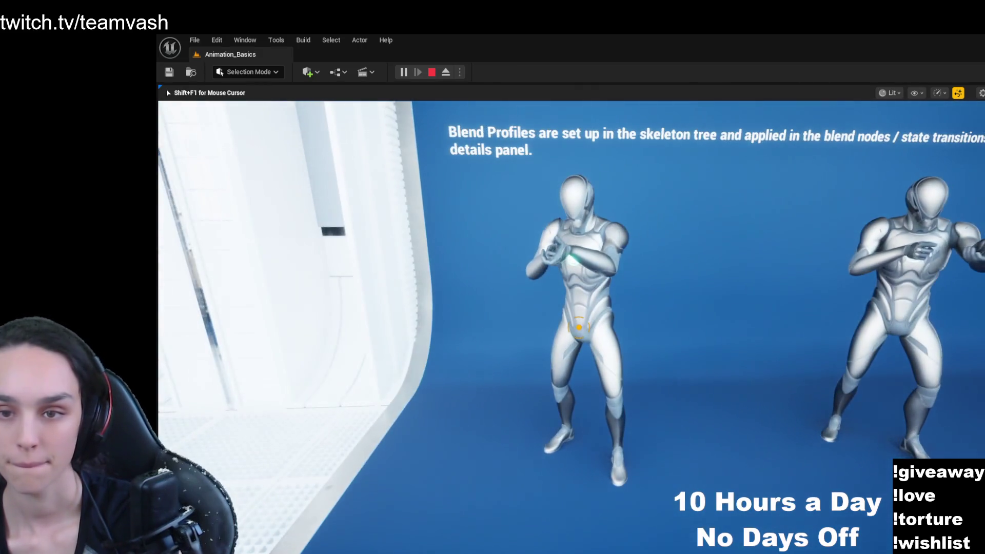
- Check the Weight Blend Profile floor label and punching mannequins, then reach the Inertial Blends board
key(w)
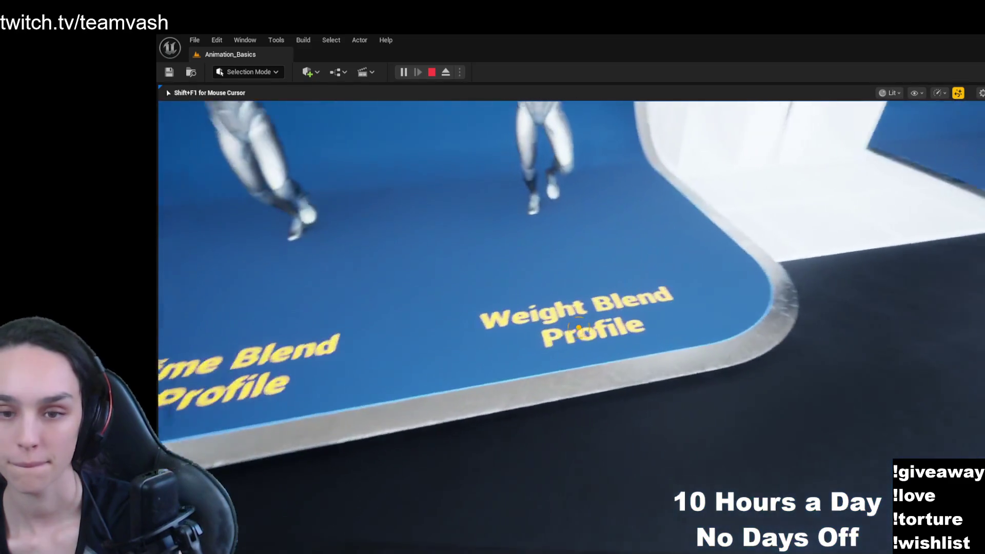
key(w)
key(w)
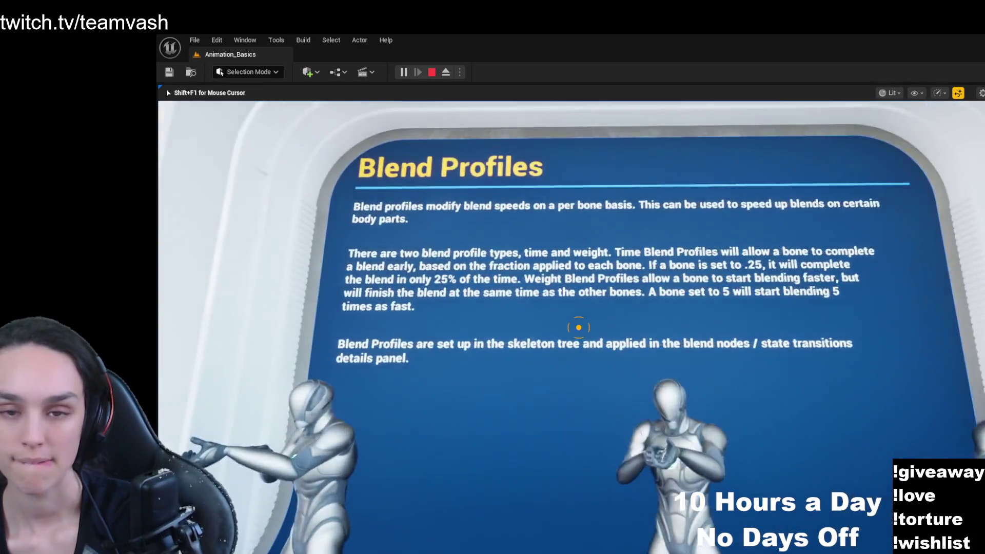
key(w)
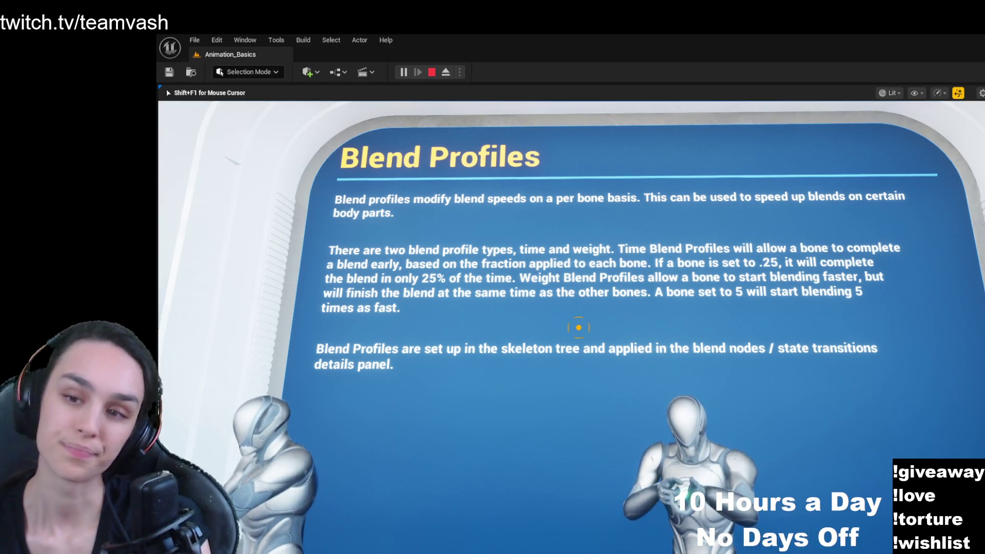
key(w)
key(w)
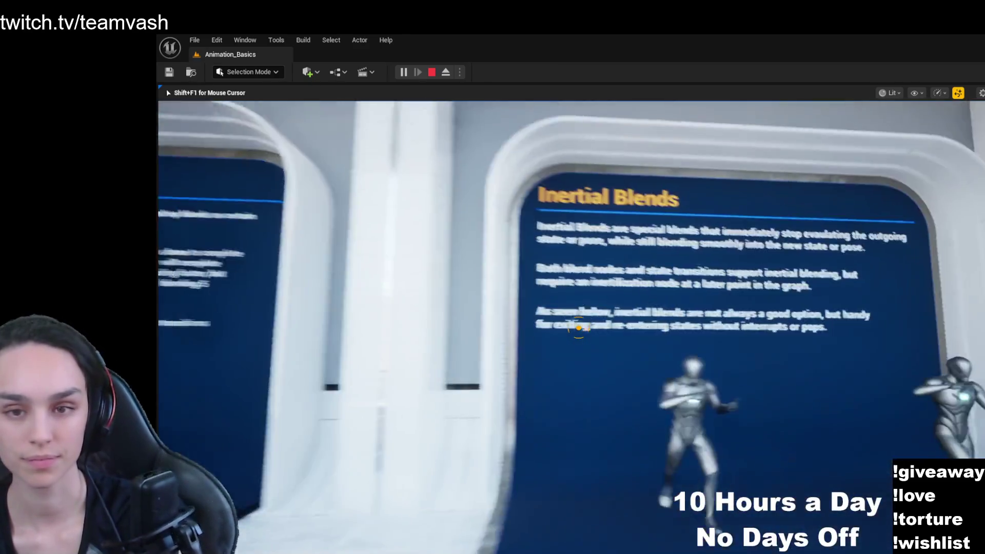
key(w)
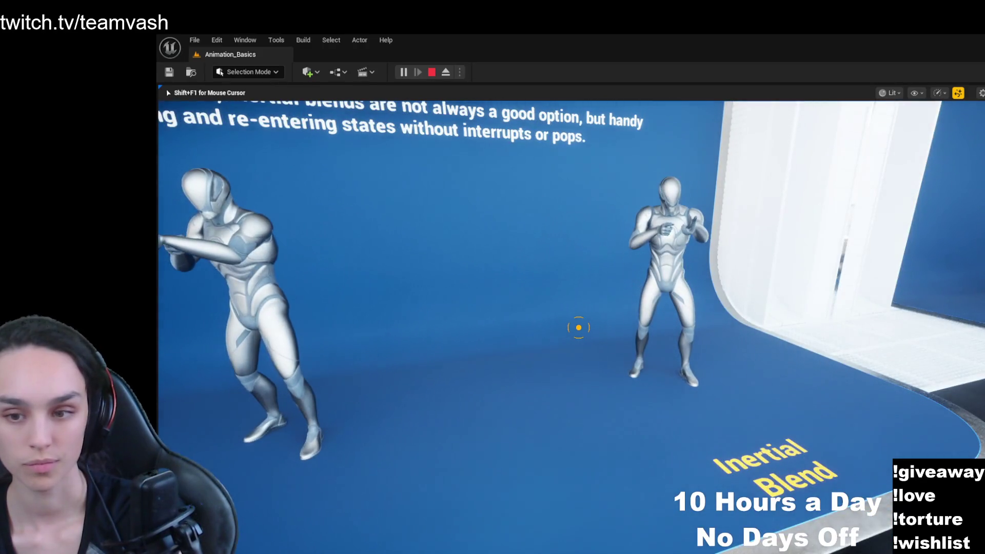
- Compare the running mannequins and read the Inertial Blends panel, then look back down the hallway
key(w)
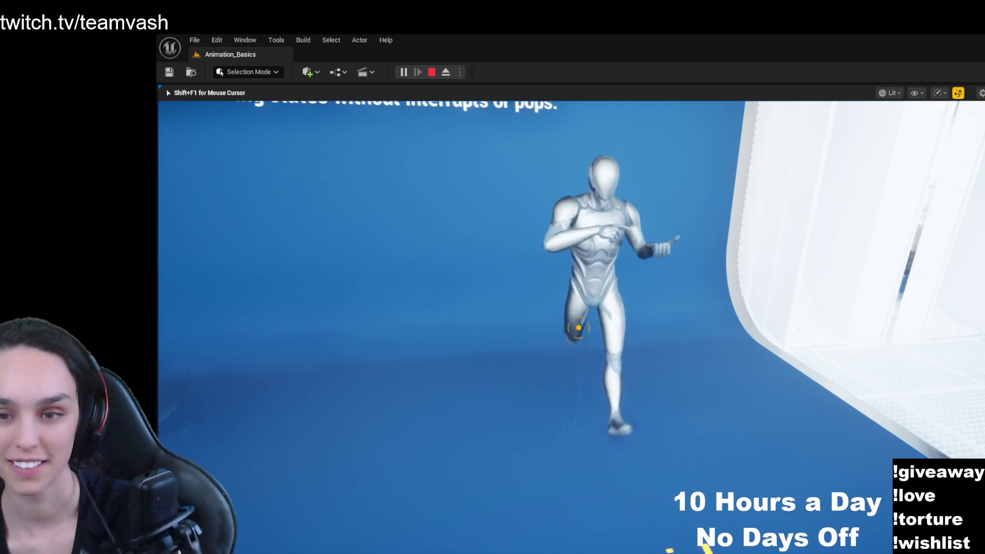
key(s)
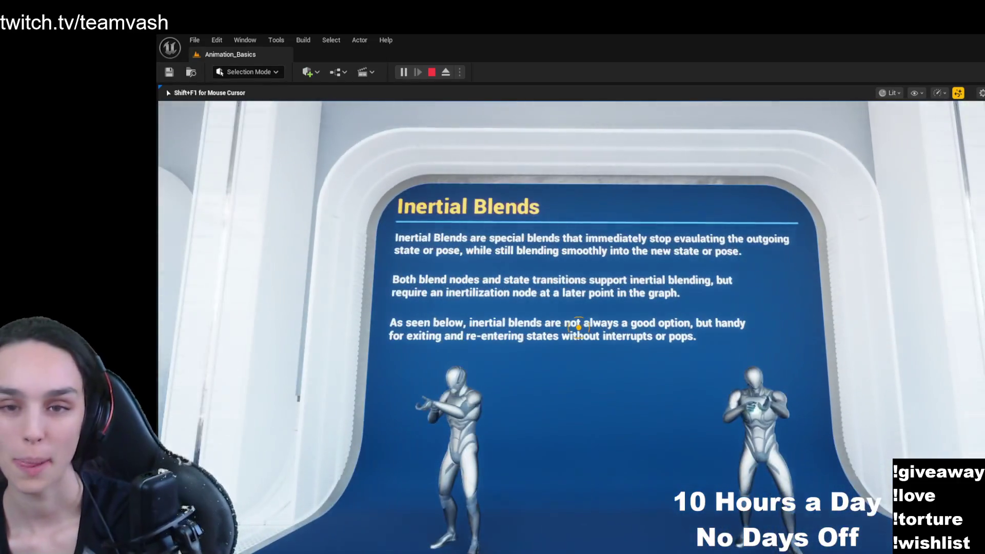
key(w)
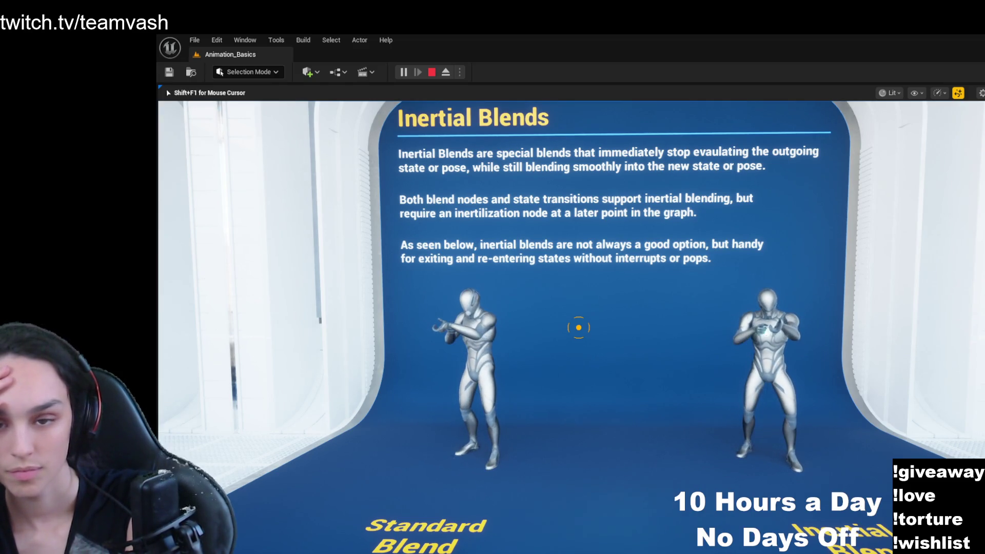
mouse_move(578, 328)
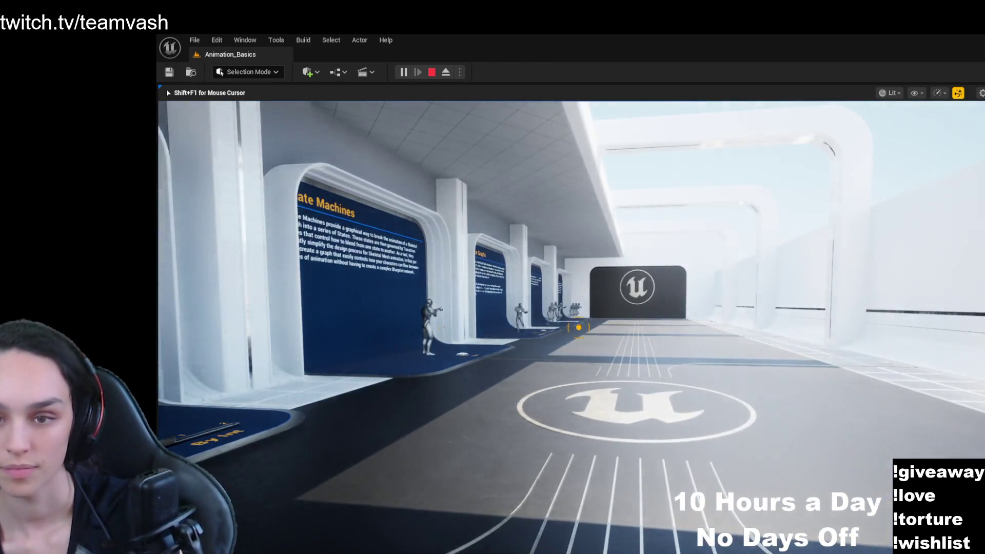
- Drag the Blend and Blend Multi slider handles toward 1 to blend the mannequins' poses
key(w)
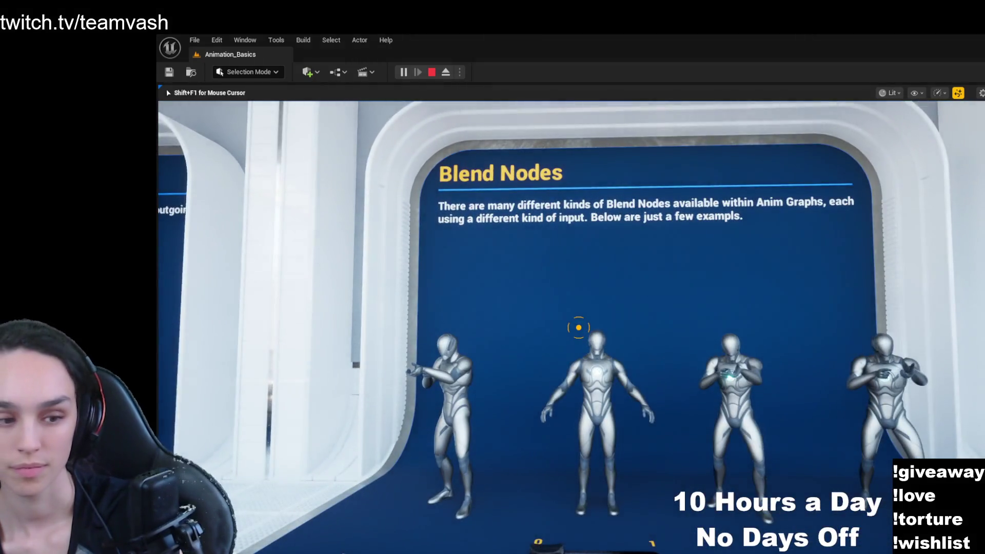
key(w)
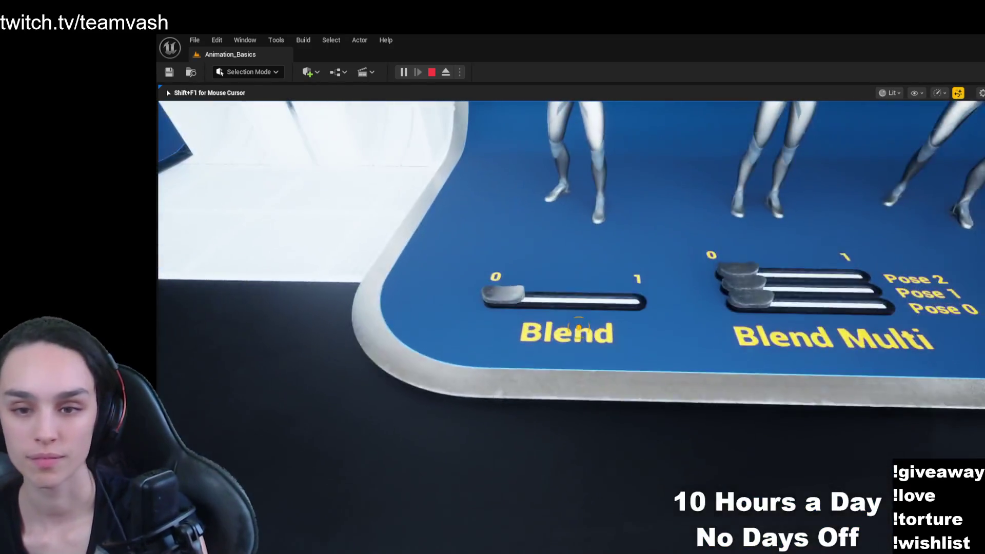
key(s)
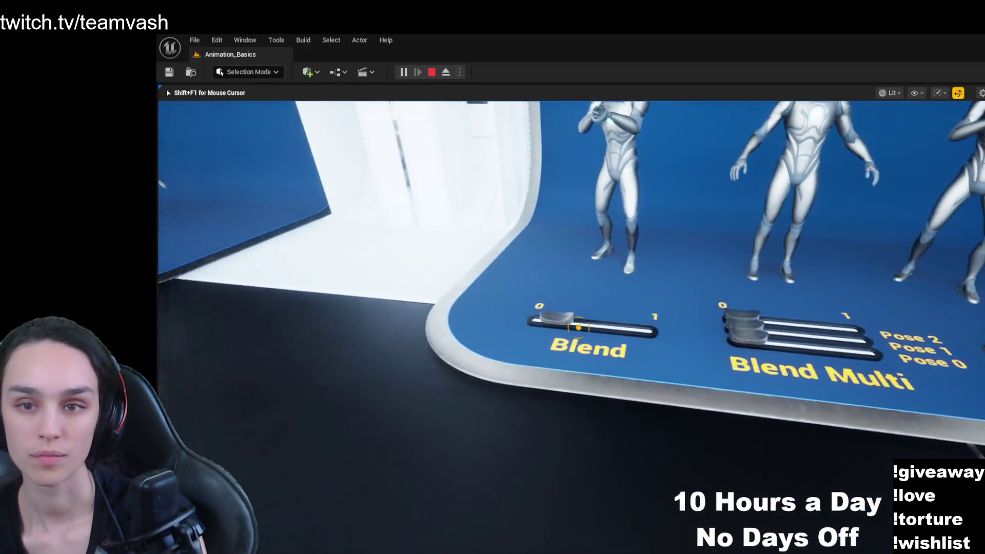
key(w)
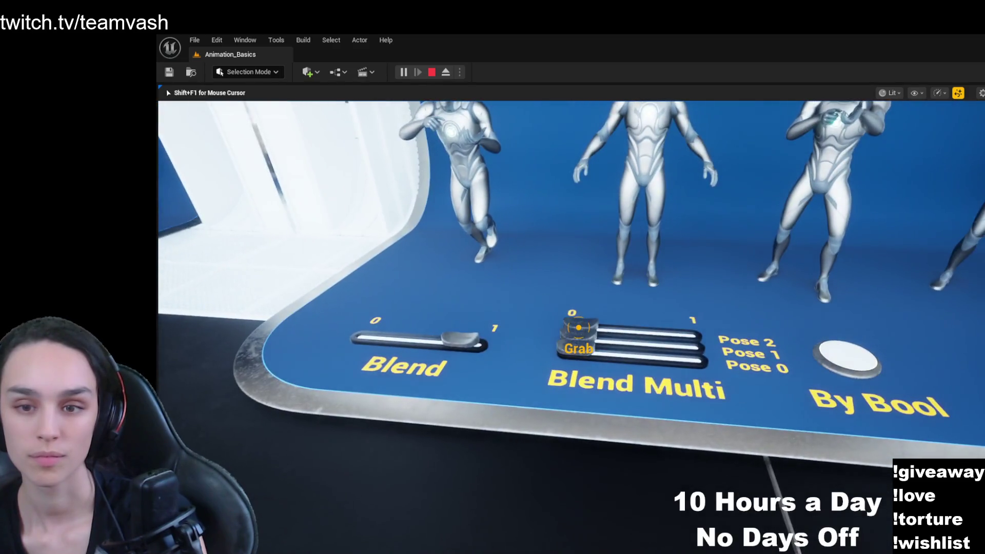
key(w)
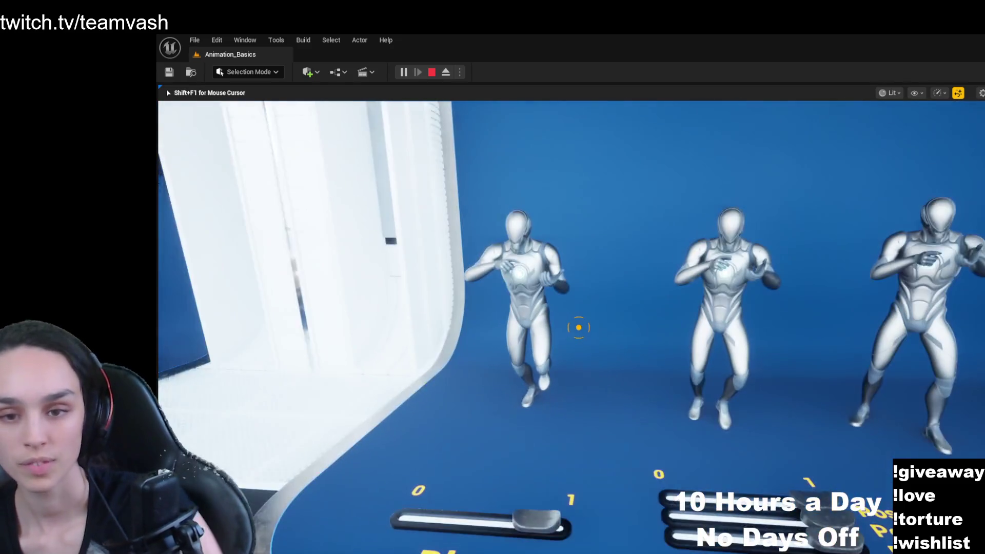
key(s)
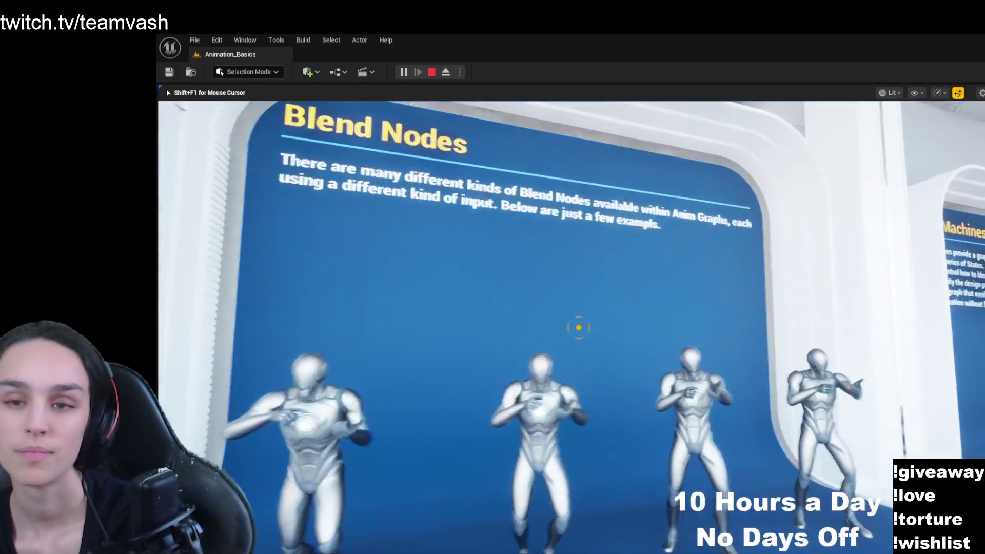
mouse_move(579, 327)
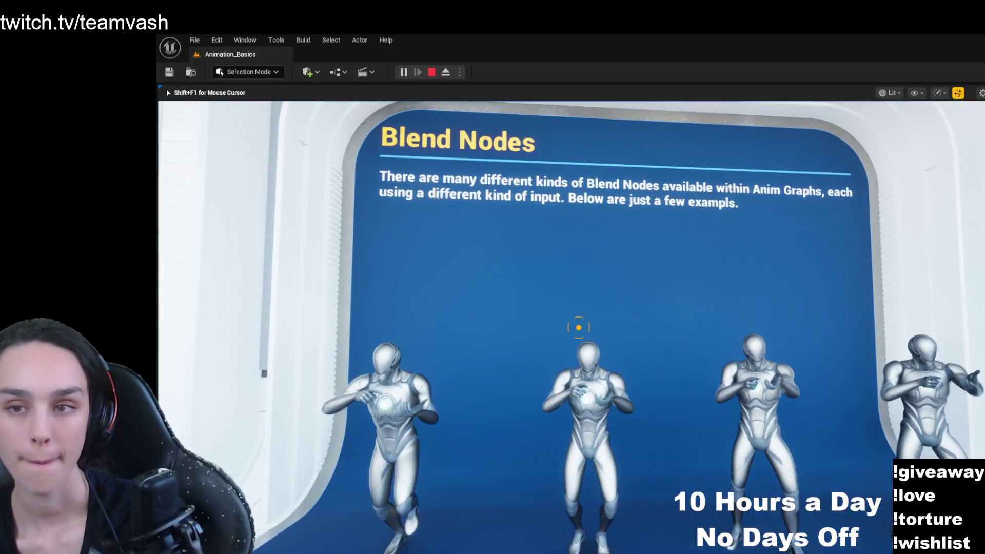
- Watch the State Machines character cycle Run Start, Run Cycle and Run Stop, then continue on
key(w)
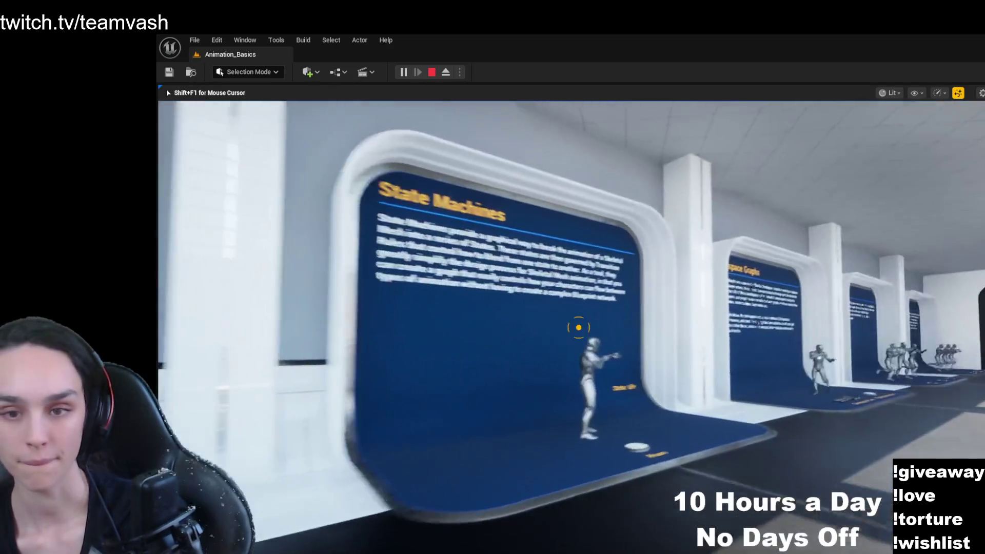
key(w)
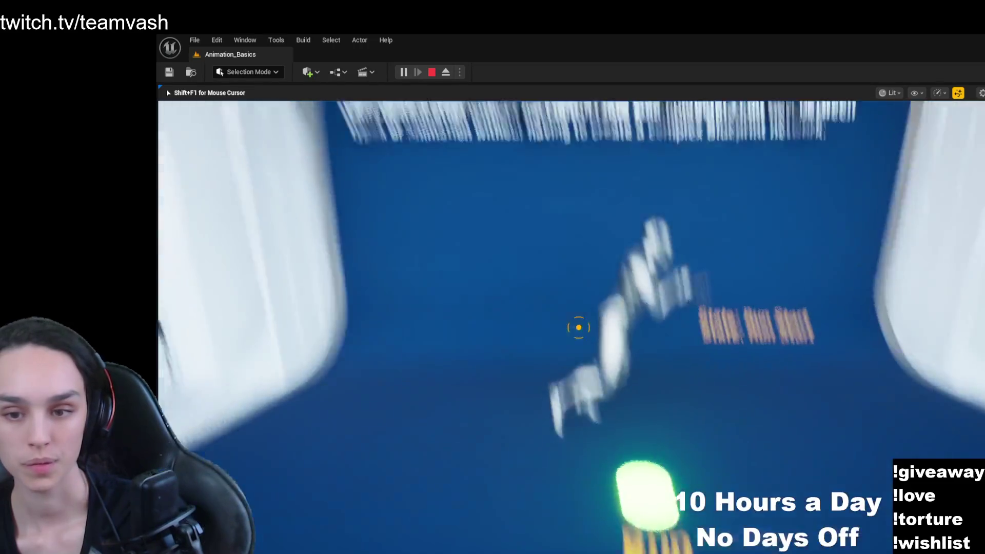
key(s)
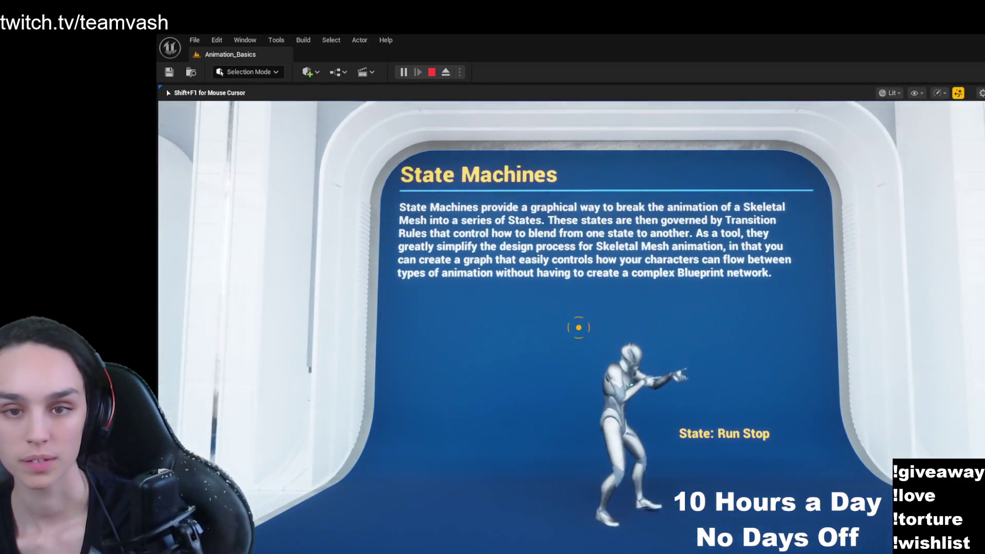
key(w)
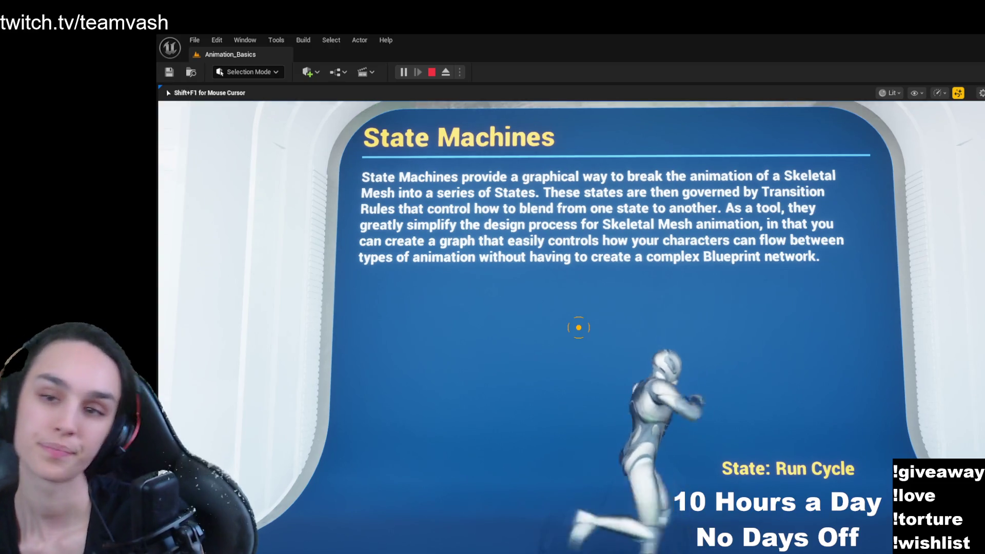
- Toggle Flip Hips Direction beside the Speed and Direction sliders, then read the Blendspace Graphs board
key(w)
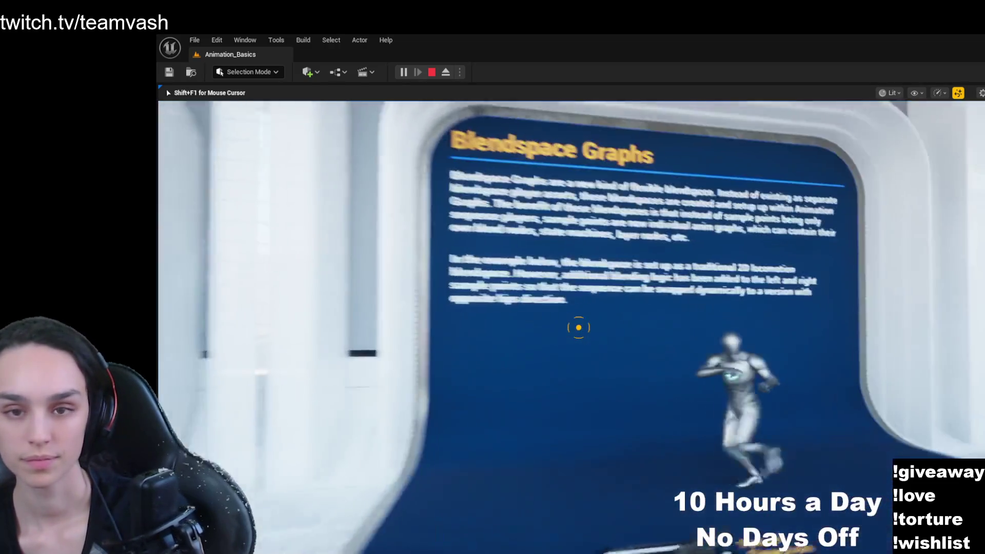
key(s)
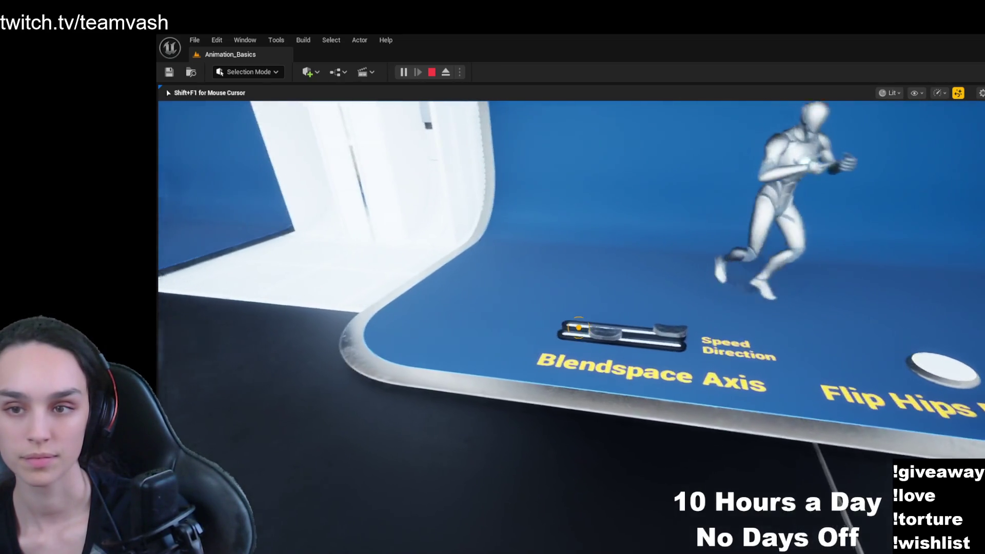
key(w)
key(s)
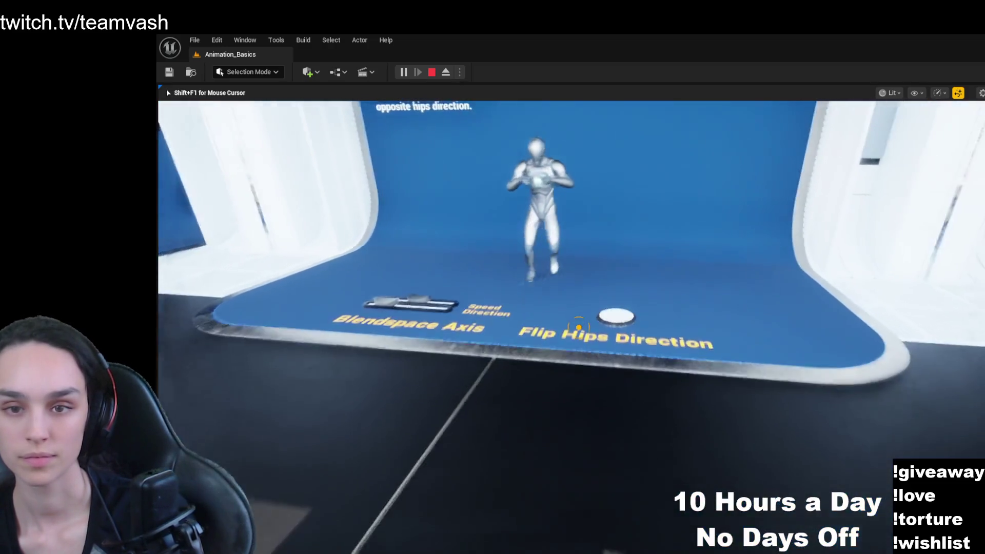
key(w)
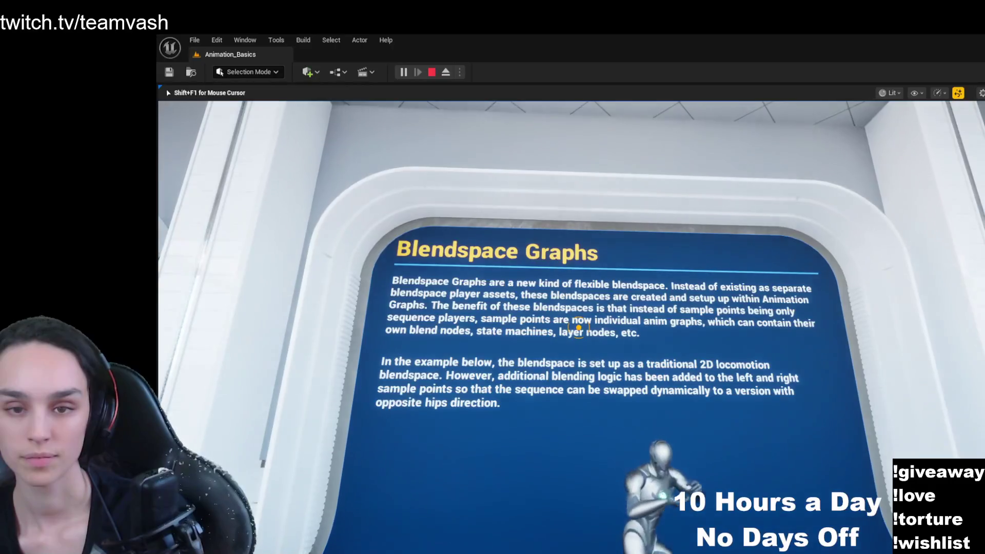
key(w)
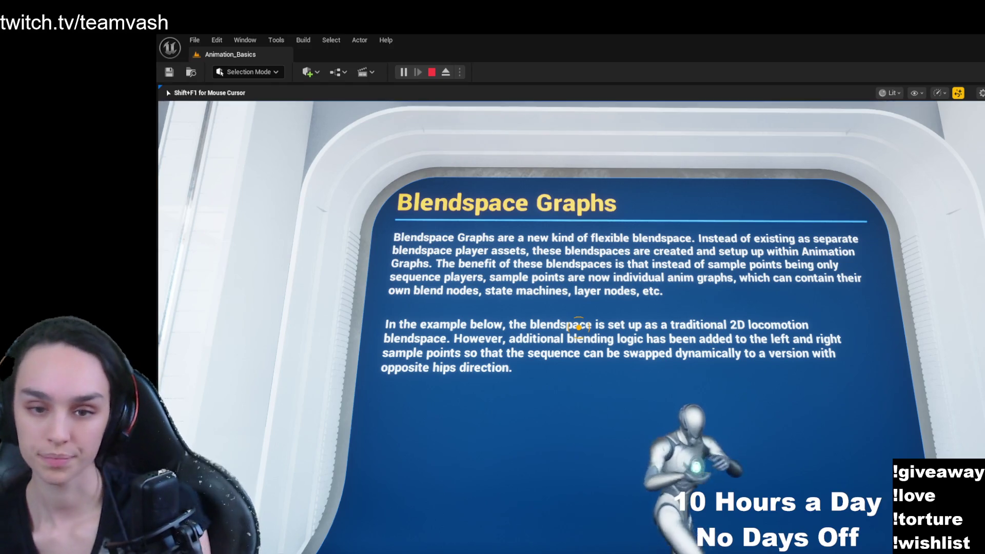
- Approach the Layering figures and Lower Body label, then look up at the Layering sign
key(w)
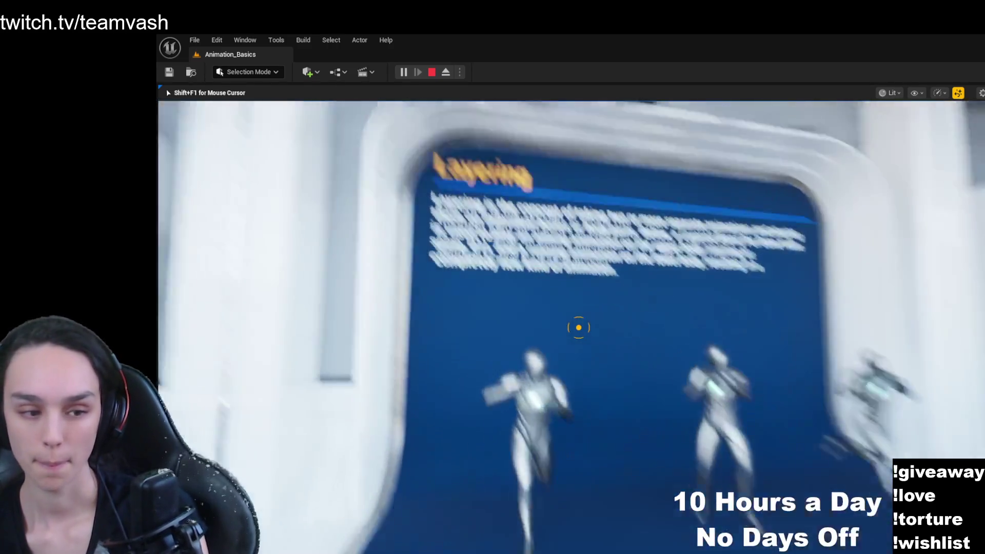
key(w)
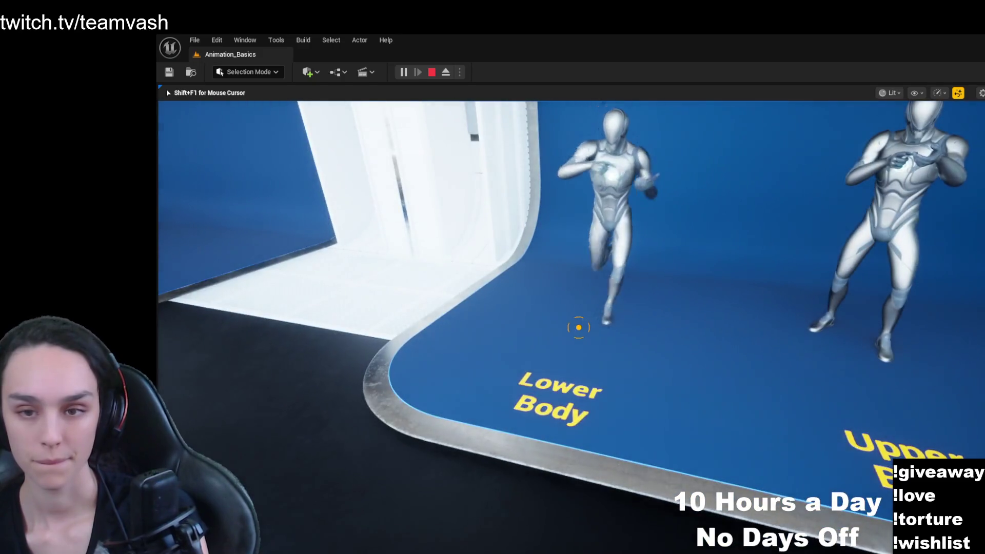
key(d)
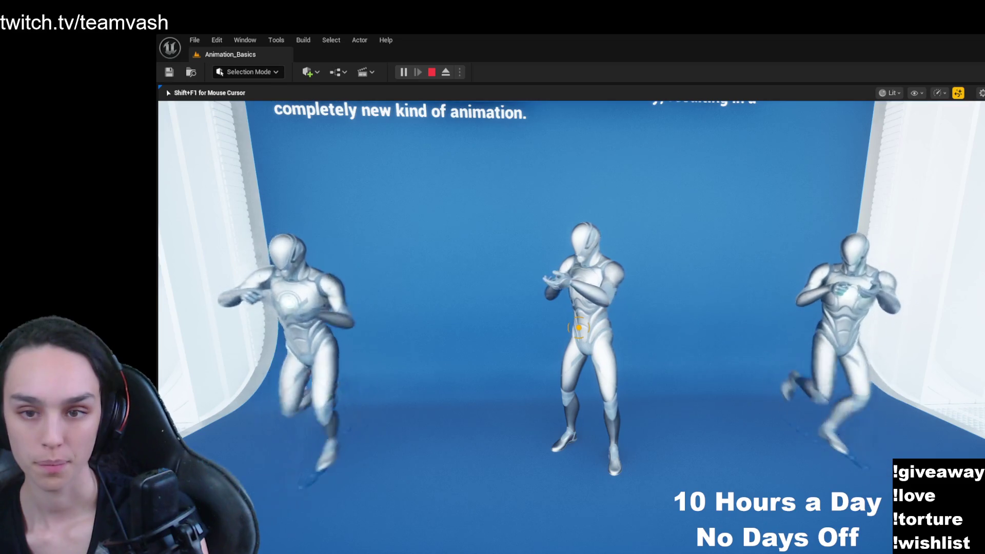
key(w)
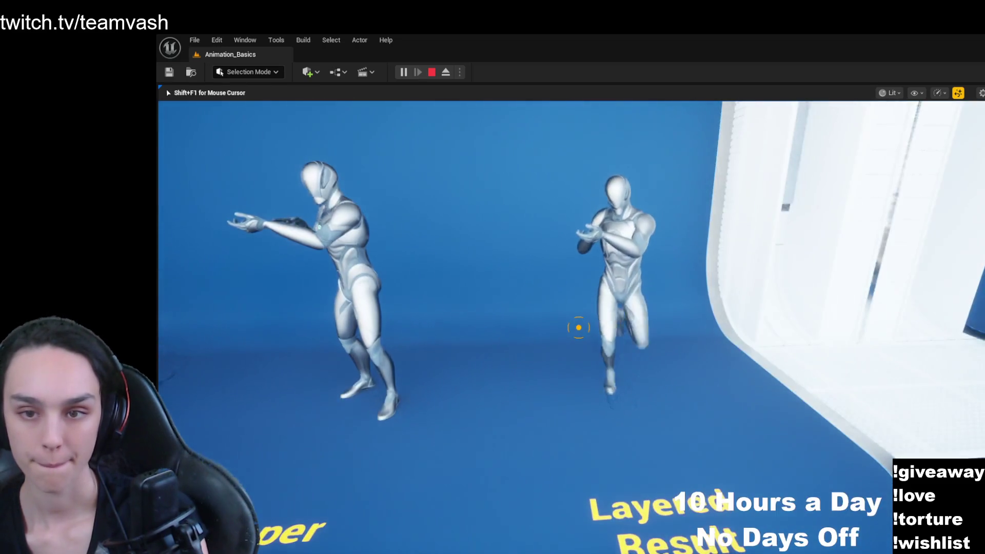
key(a)
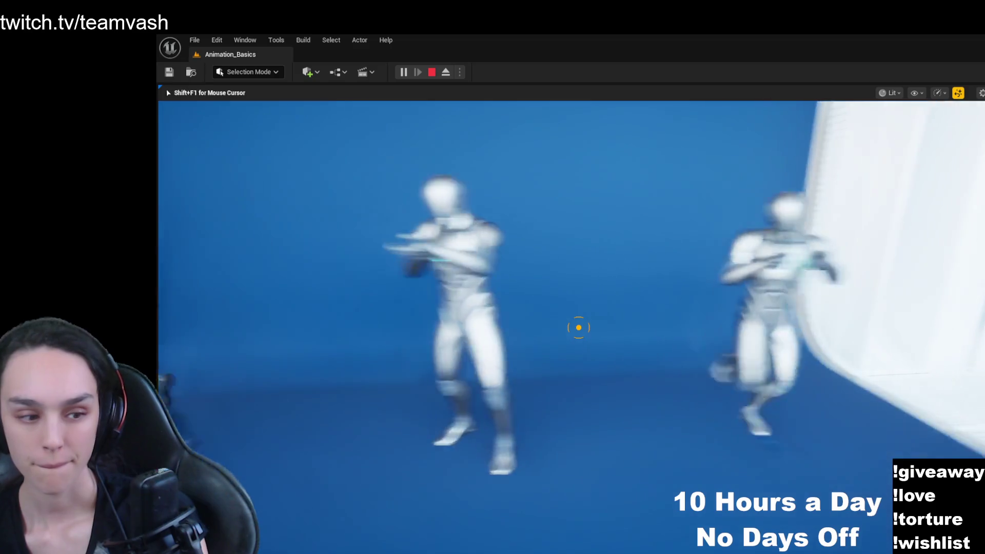
key(s)
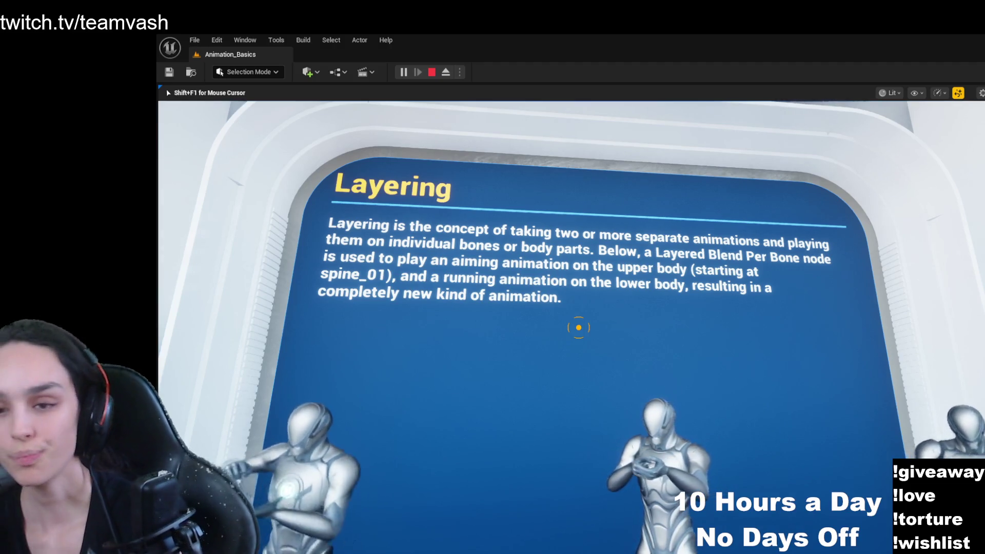
mouse_move(578, 327)
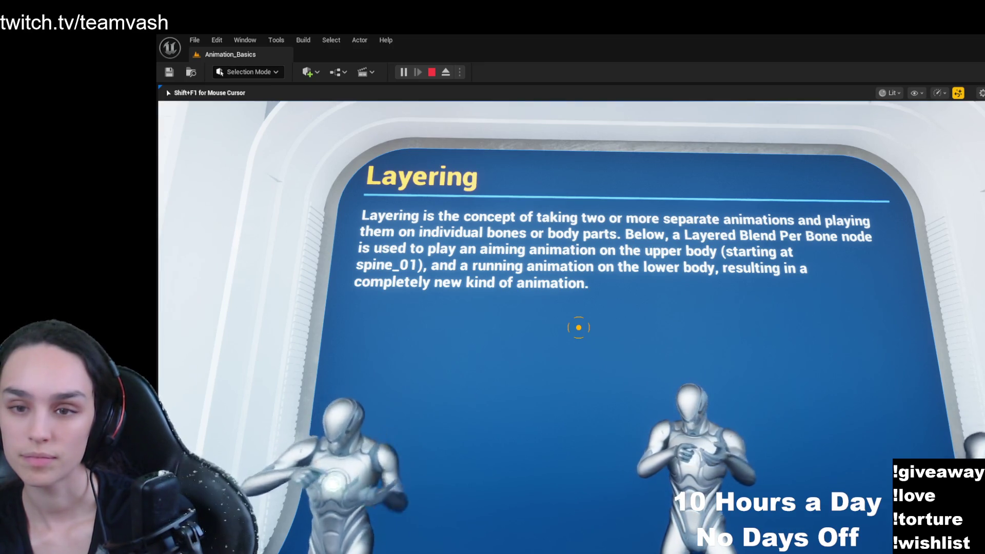
- Inspect the three Layered Montages mannequins, including Layered Result, then stop Play-in-Editor with Esc
key(w)
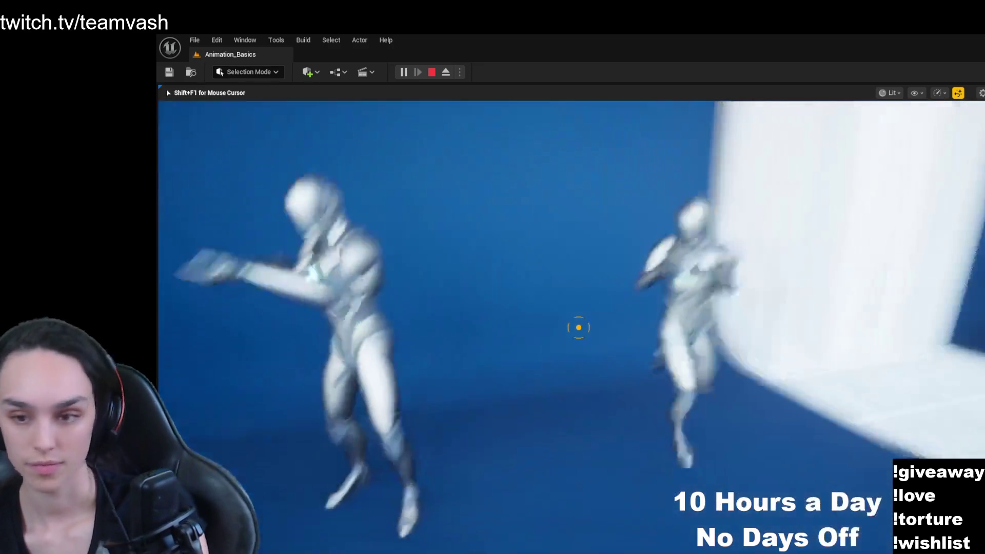
key(d)
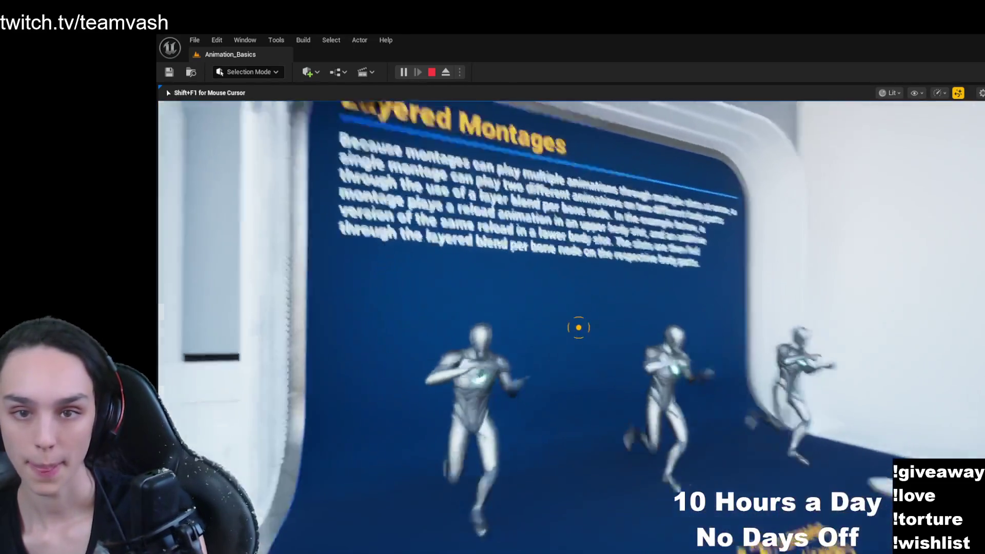
key(w)
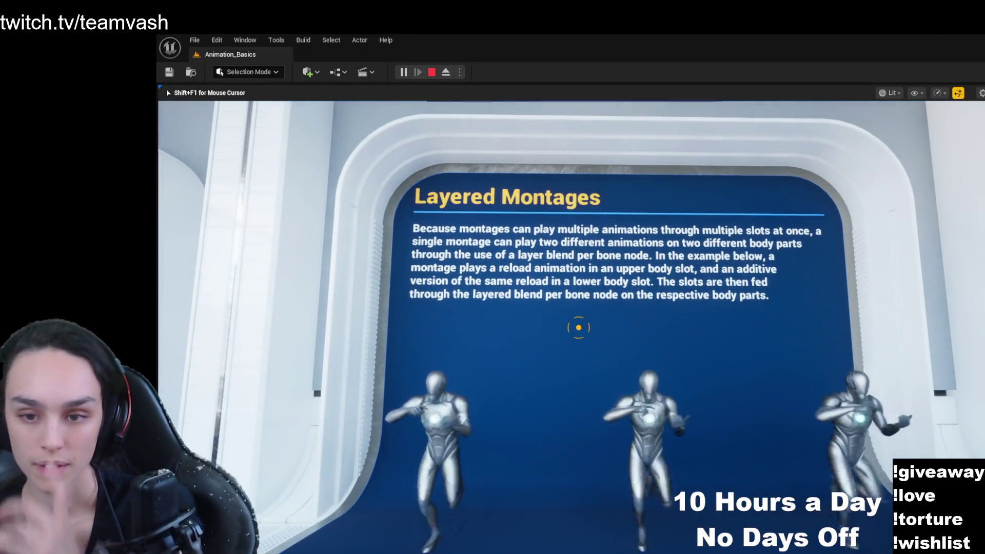
mouse_move(579, 328)
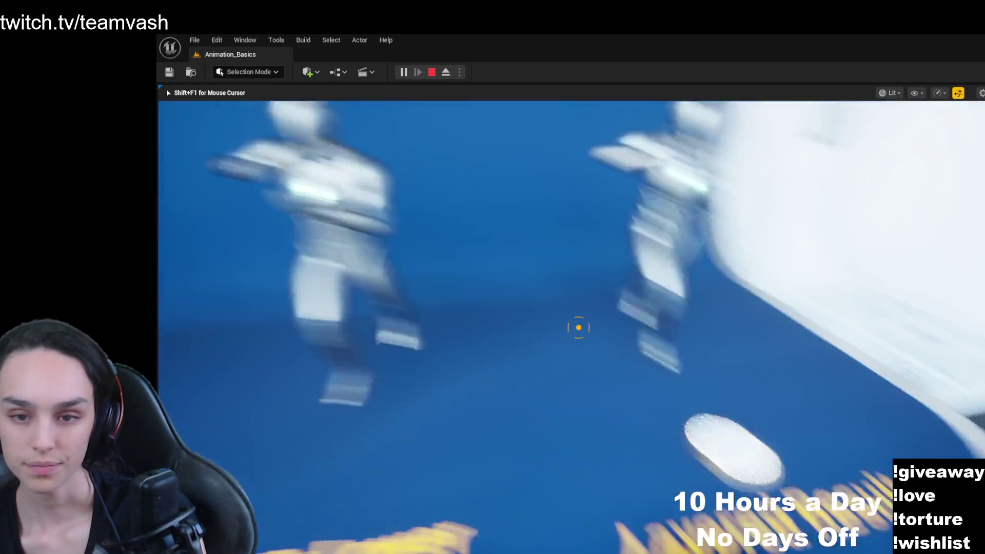
key(s)
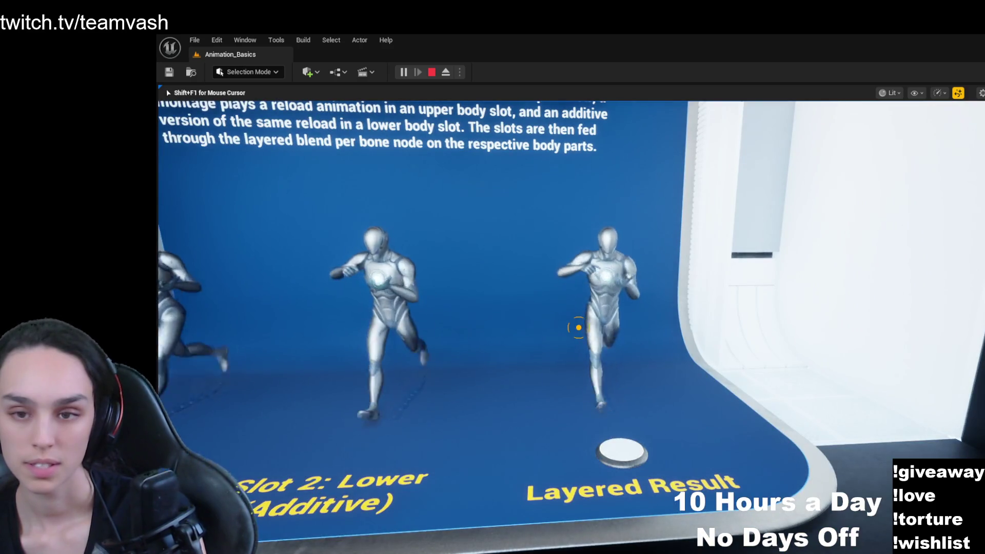
key(w)
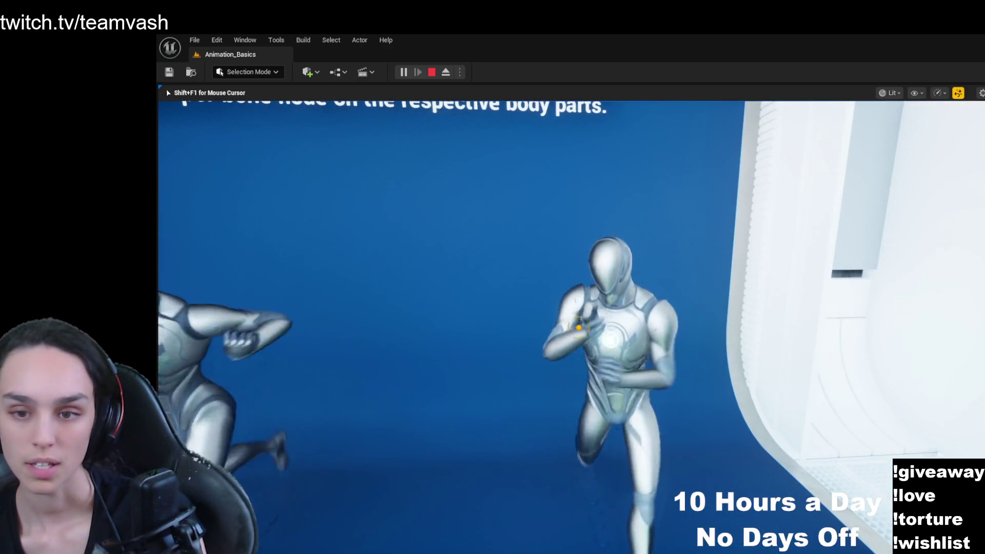
key(s)
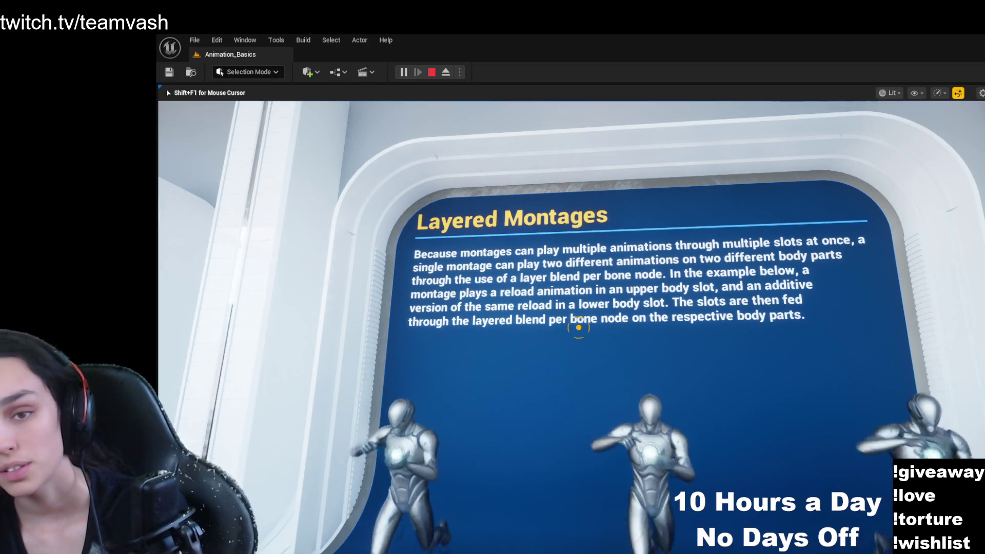
key(Escape)
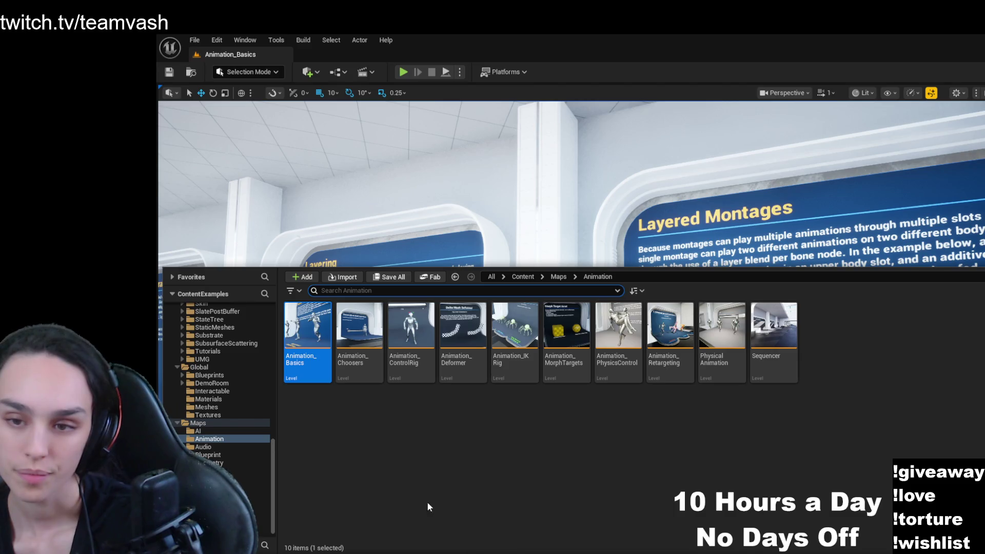
- Browse the Audio, Blueprint and Geometry map folders from the Maps folder
click(559, 277)
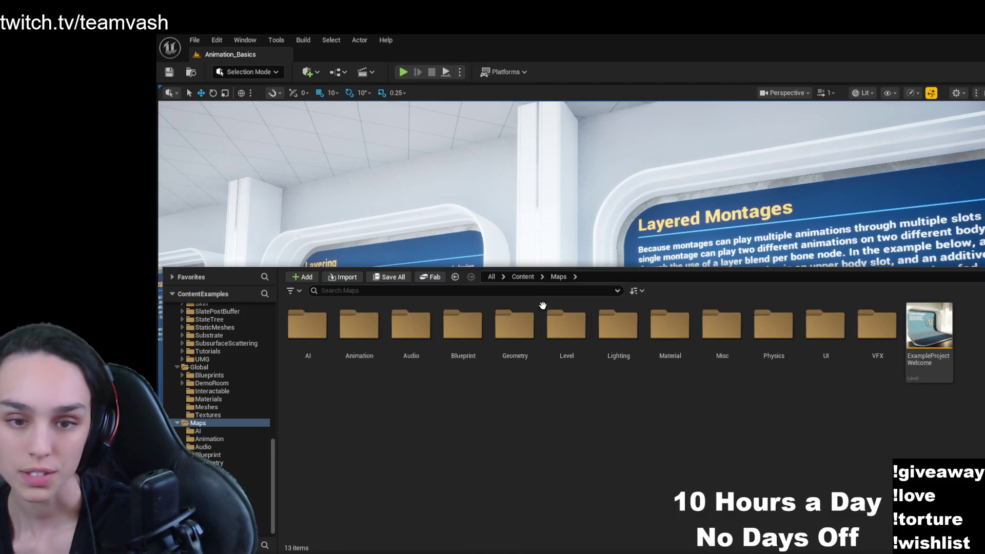
click(411, 355)
double_click(411, 355)
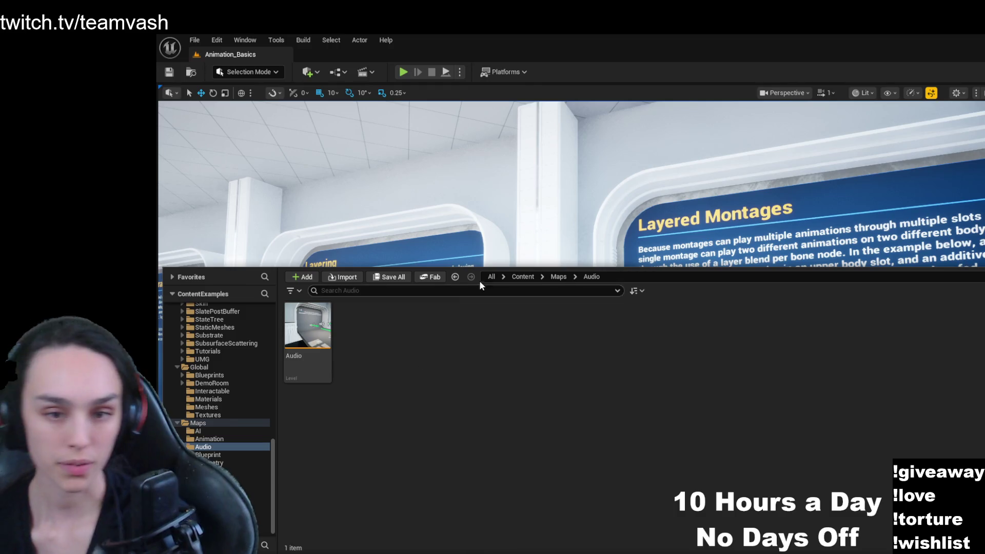
click(558, 278)
double_click(462, 338)
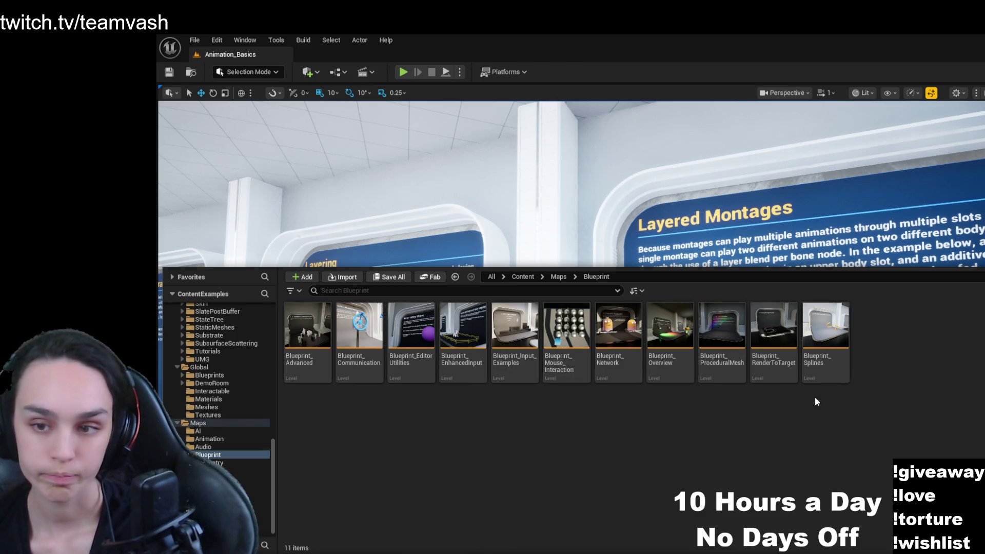
click(559, 277)
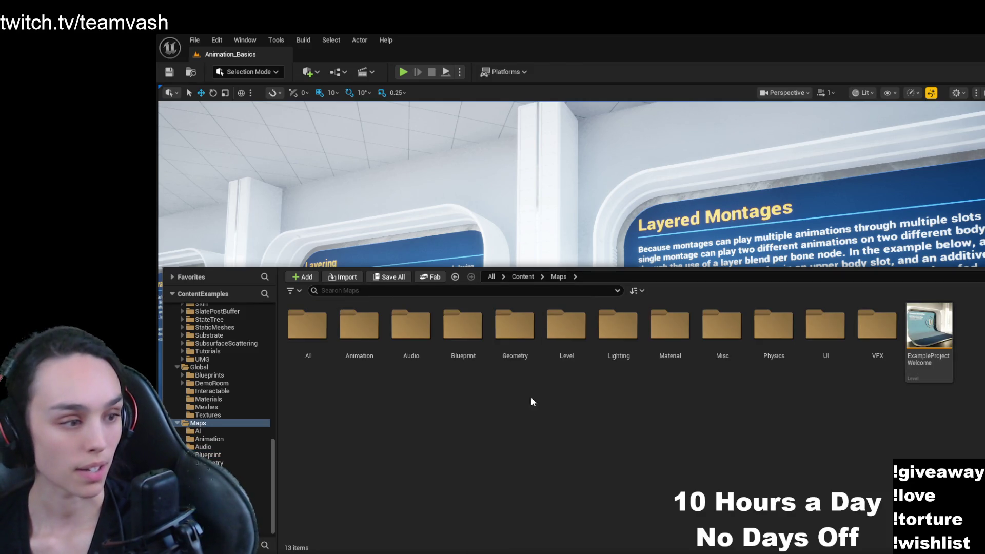
double_click(531, 349)
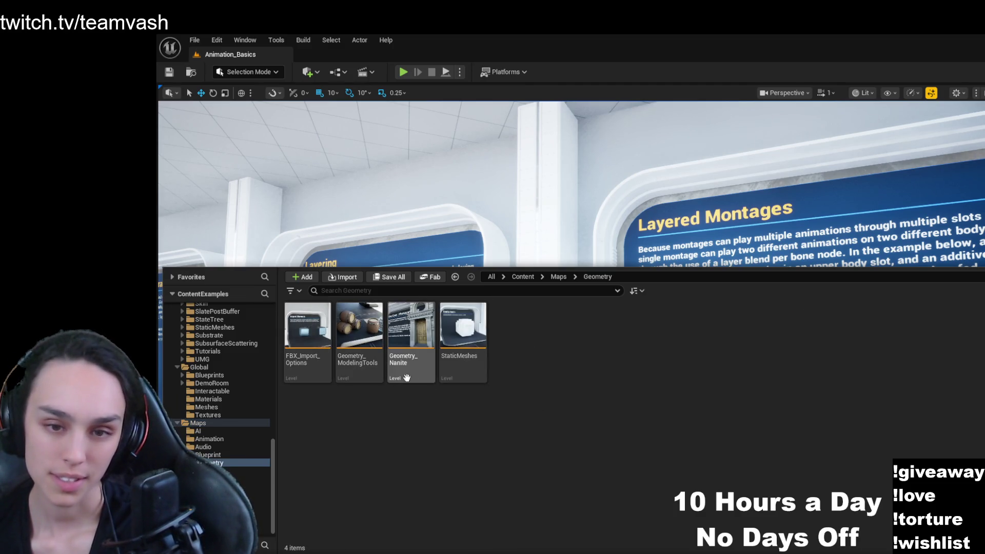
click(561, 281)
key(Escape)
- Look through the Level, Lighting and Material map folders in turn
click(559, 277)
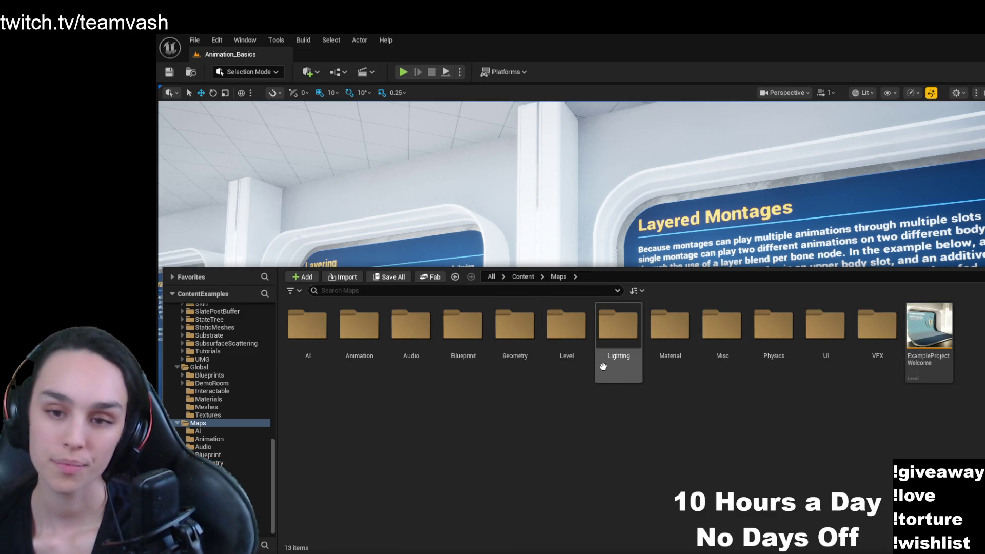
double_click(566, 328)
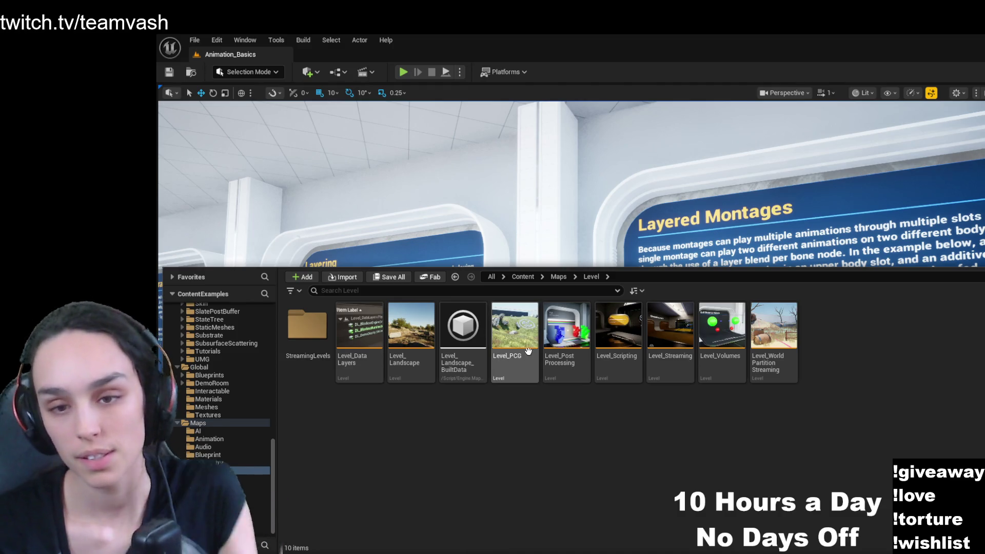
click(558, 277)
double_click(625, 344)
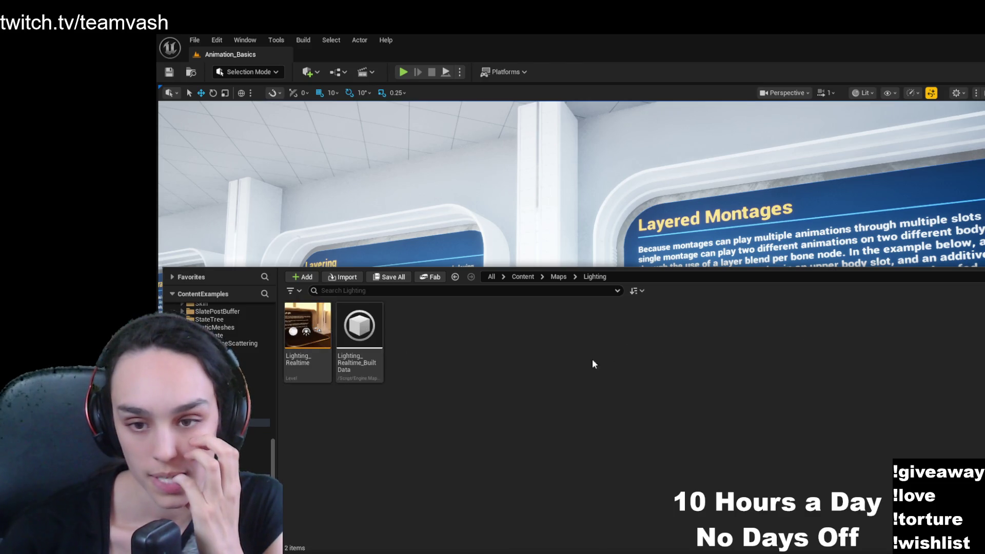
click(559, 277)
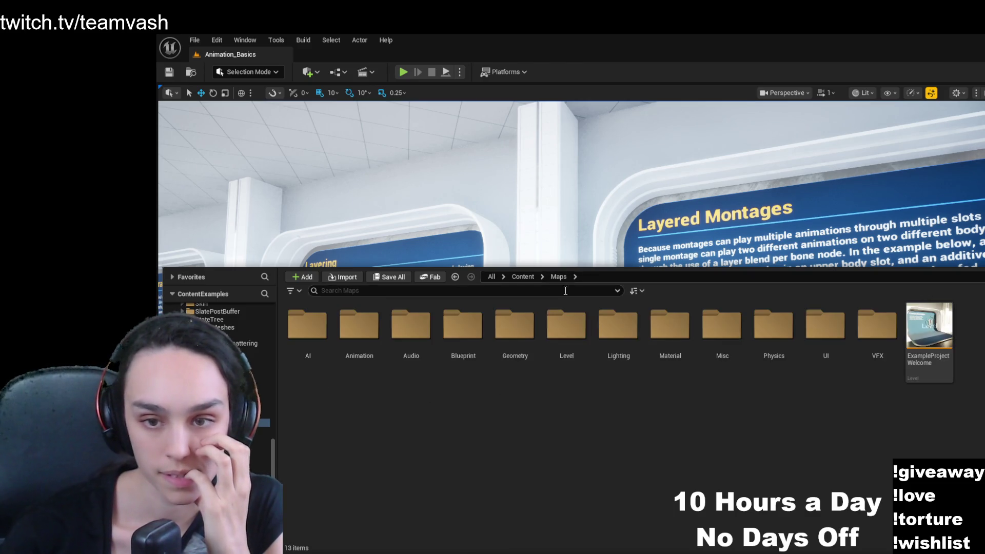
double_click(670, 329)
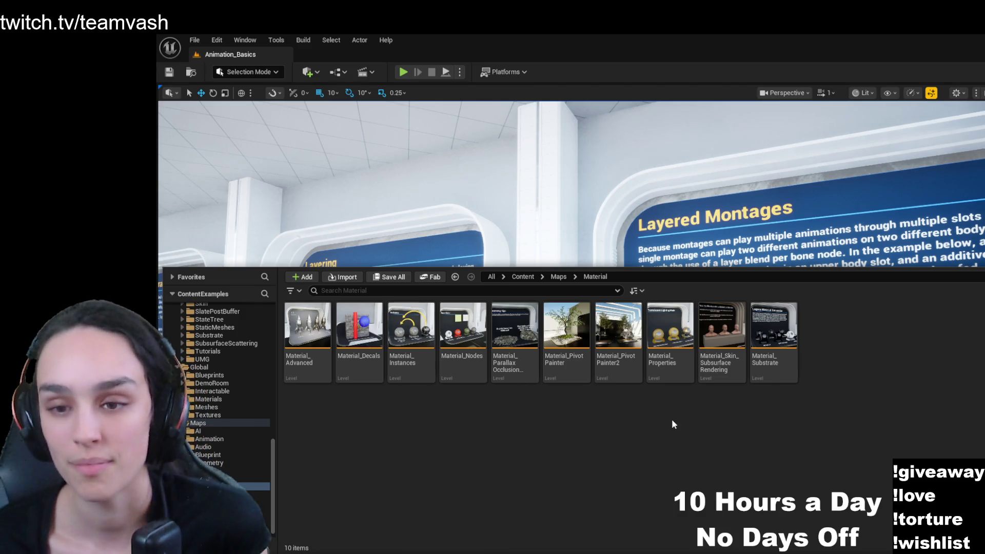
- Open the Misc maps folder and select the Math_Hall level
click(558, 277)
click(685, 331)
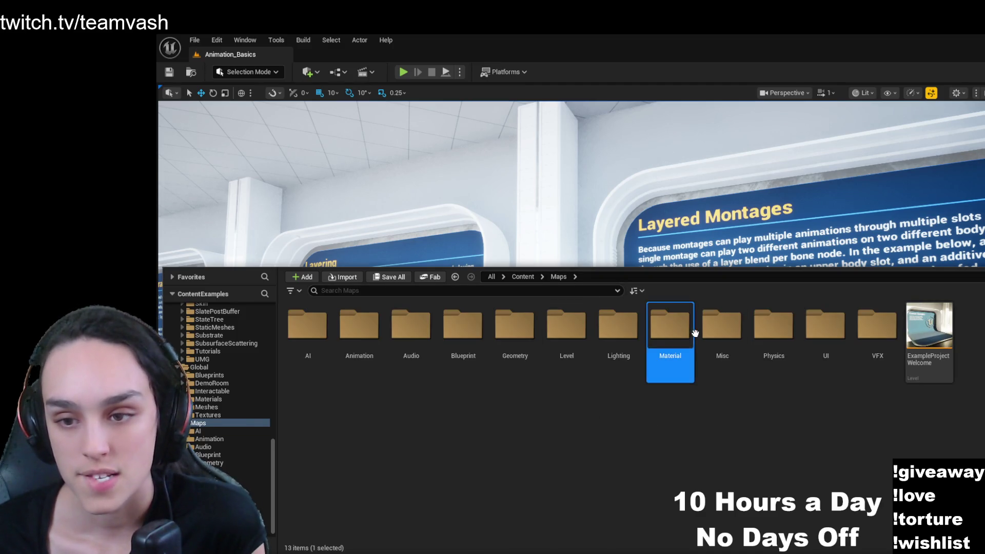
double_click(707, 329)
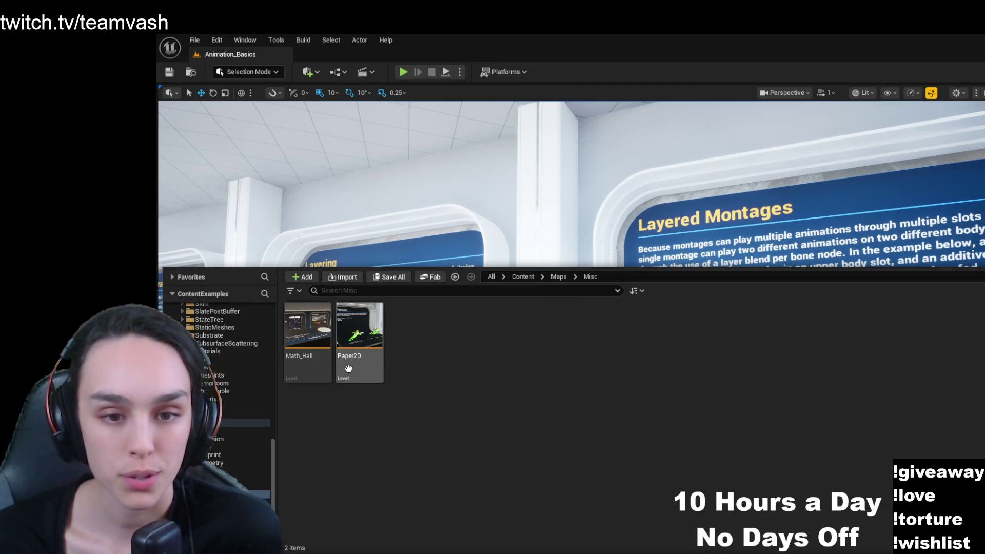
click(559, 277)
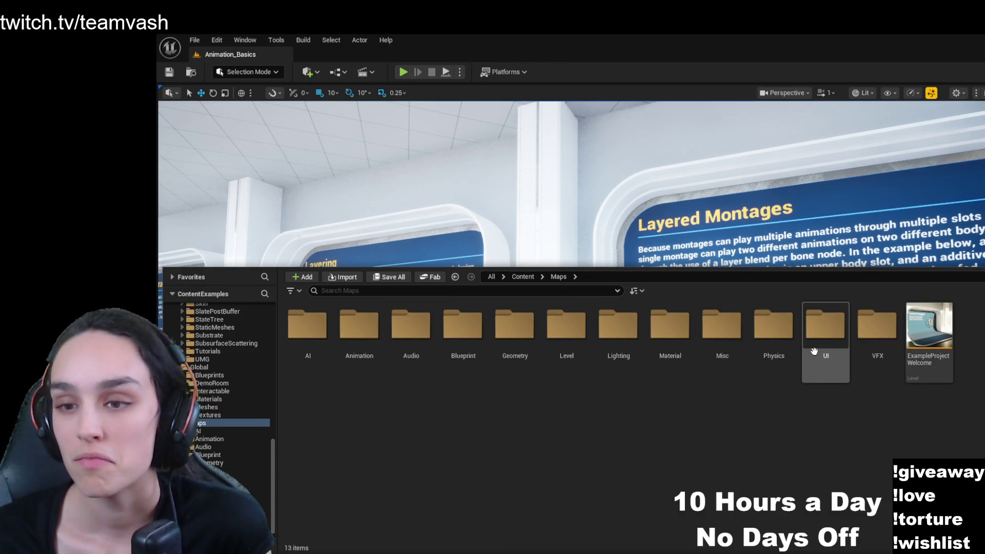
double_click(707, 347)
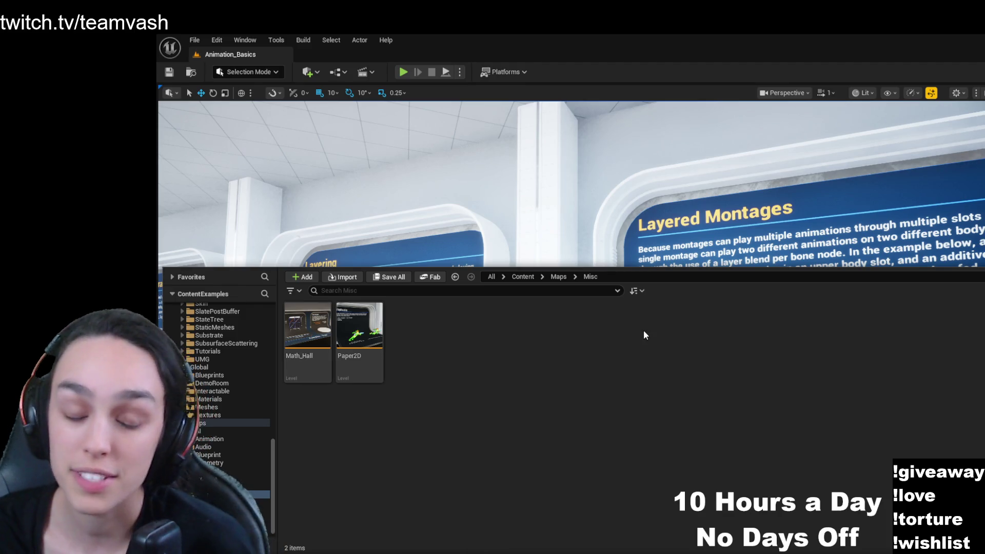
click(297, 337)
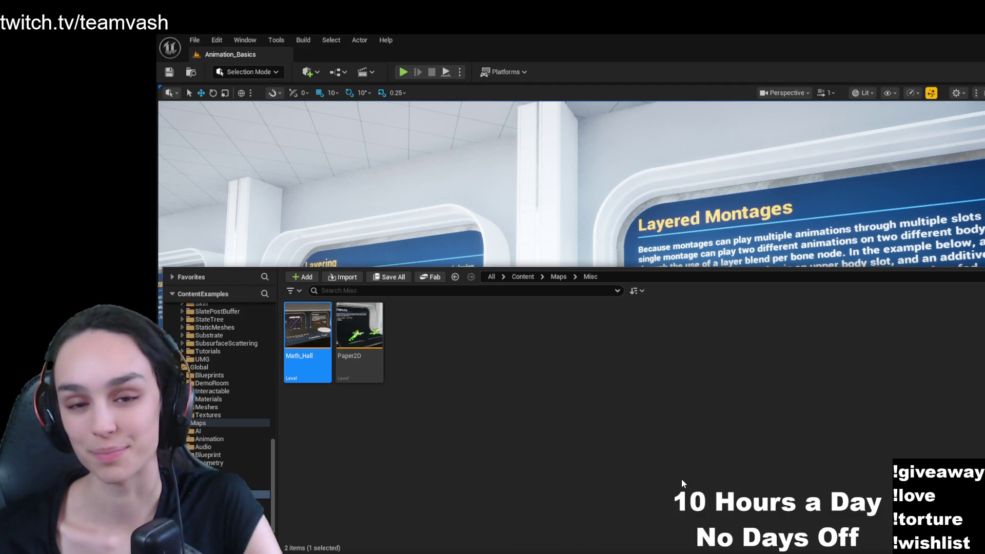
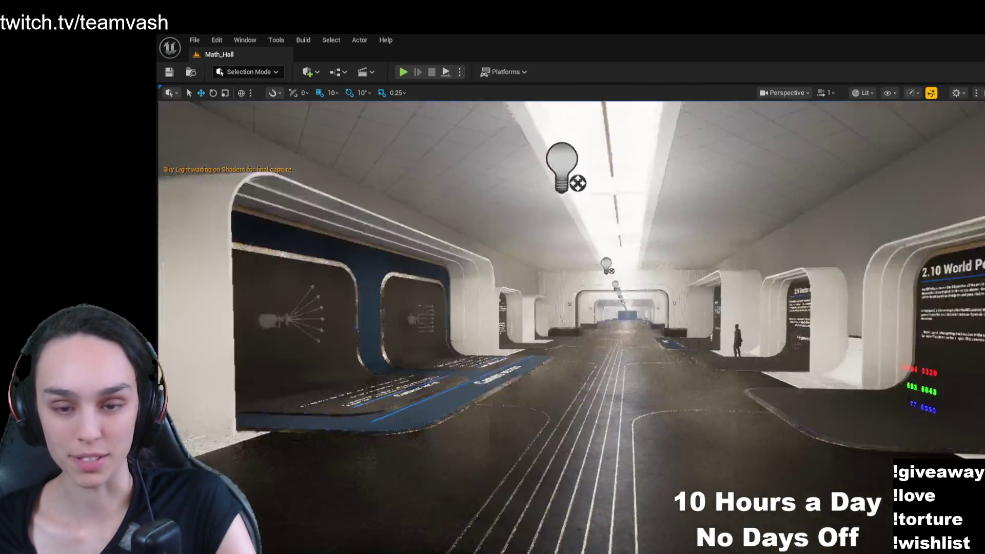
- Fly down the math hall past the Dot Product and Sine, Cosine and Tangent panels
key(w)
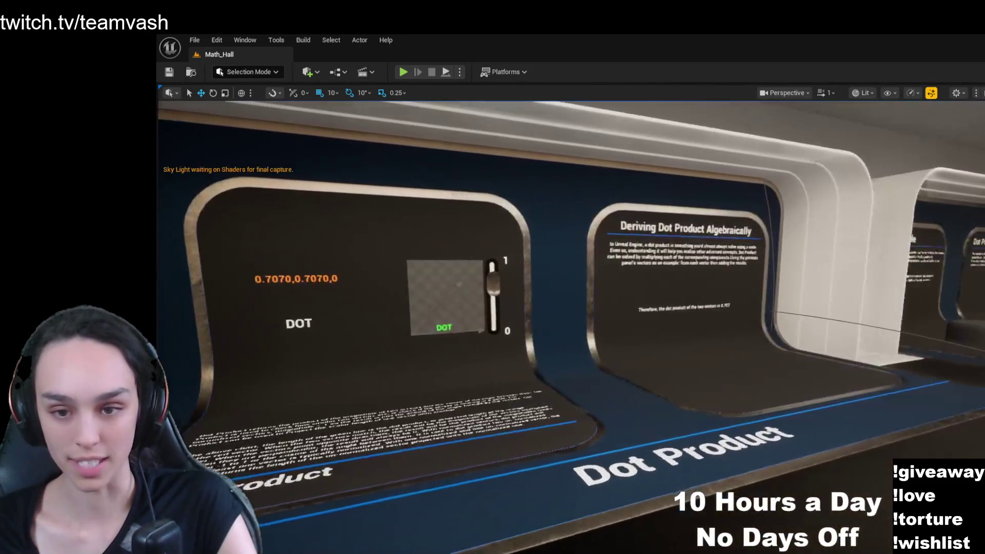
key(d)
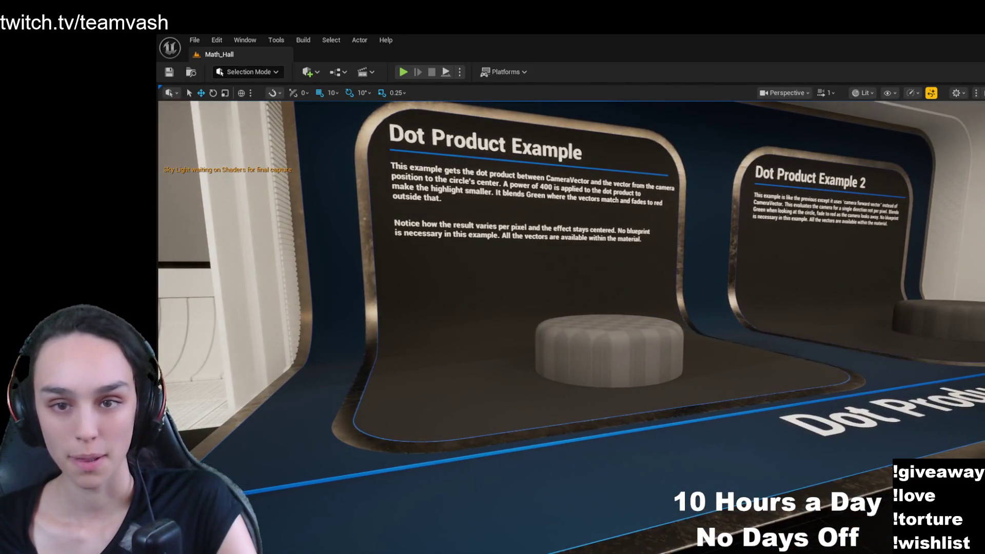
key(w)
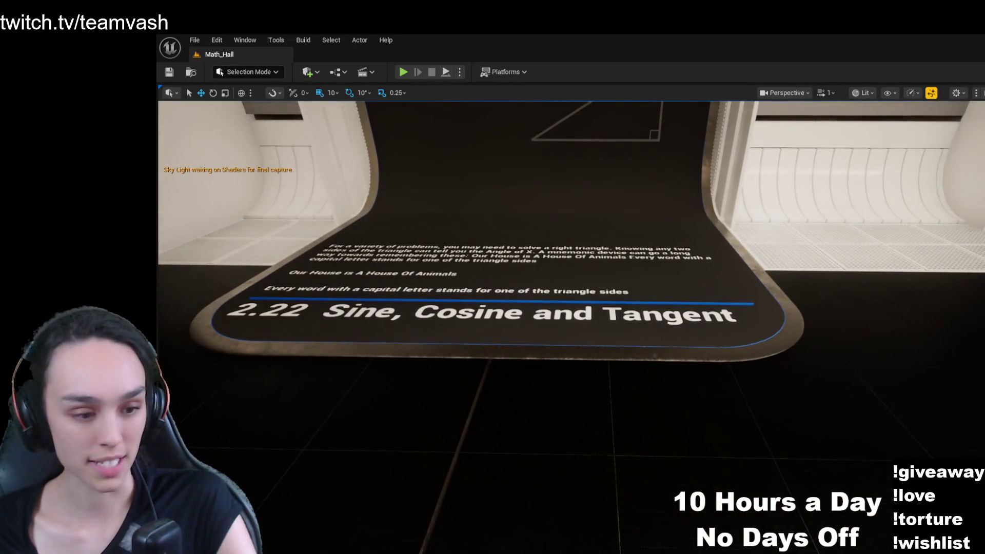
key(d)
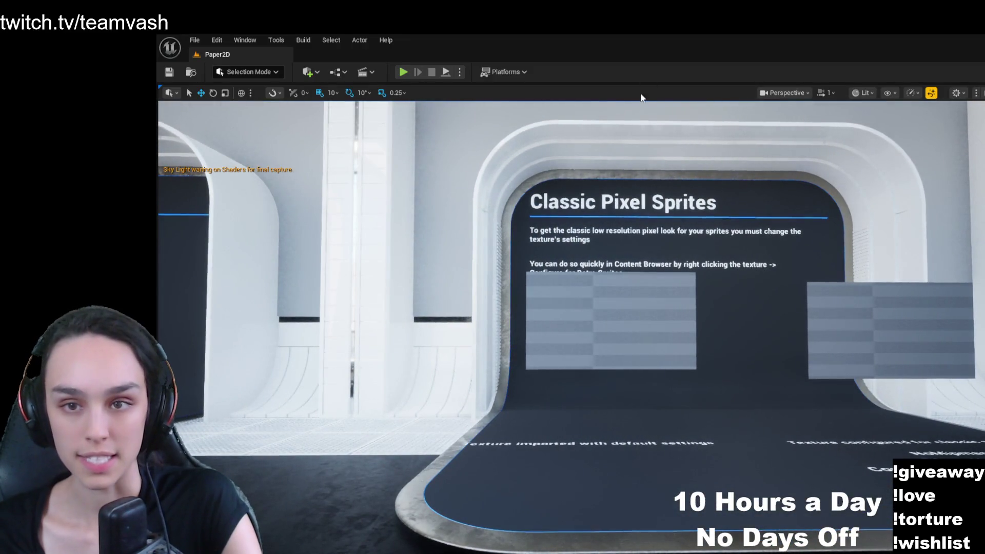
- Show the Content Drawer at the Maps > Misc folder's assets
key(ctrl+space)
click(563, 272)
key(Return)
- Browse the Physics, SubLevels and UI map folders, selecting UI_CommonUI and UI_SlatePostBuffer
click(560, 276)
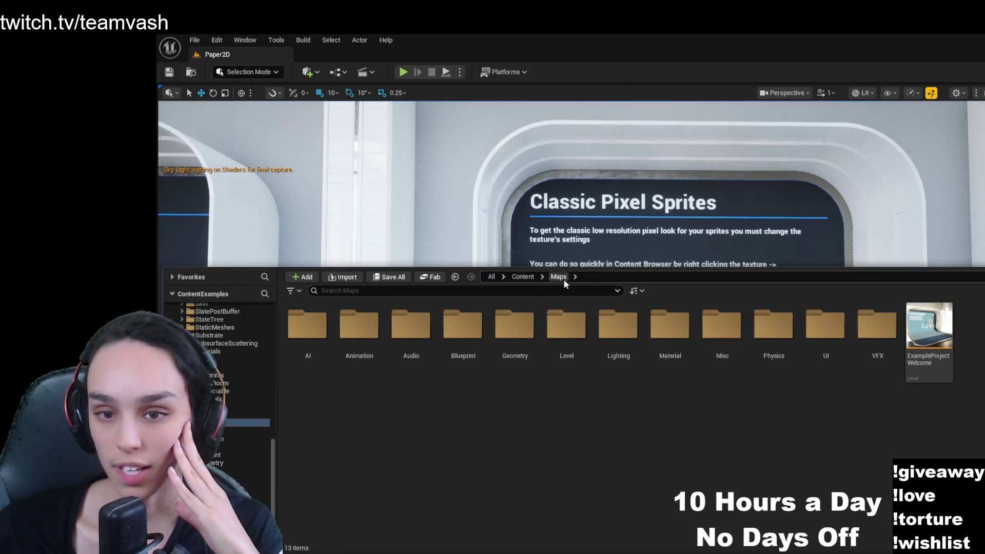
double_click(775, 332)
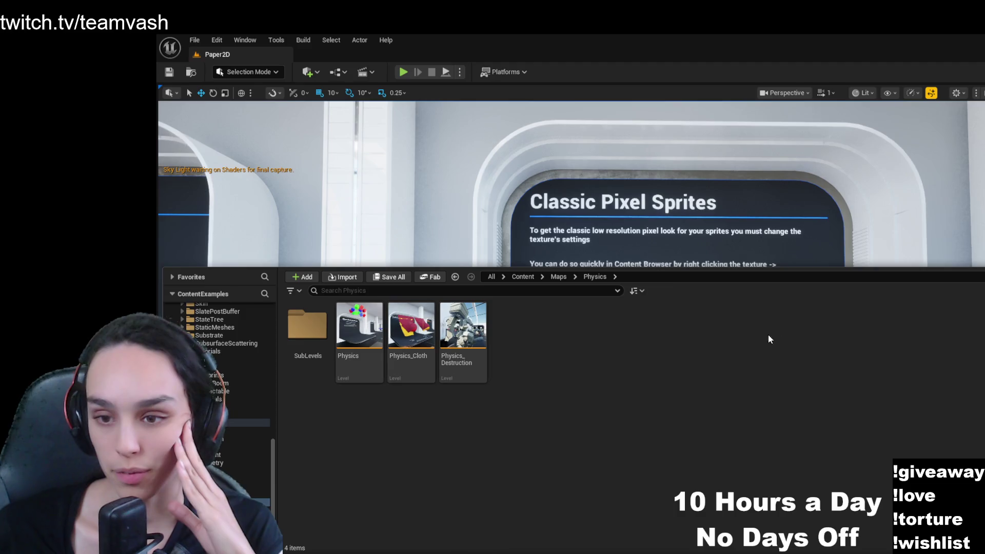
double_click(308, 326)
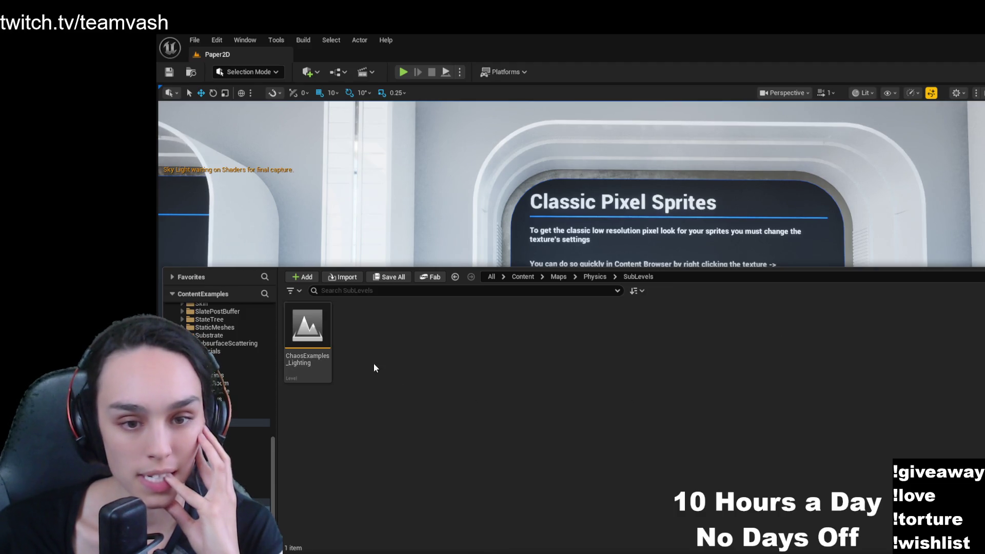
click(588, 277)
click(561, 277)
double_click(826, 326)
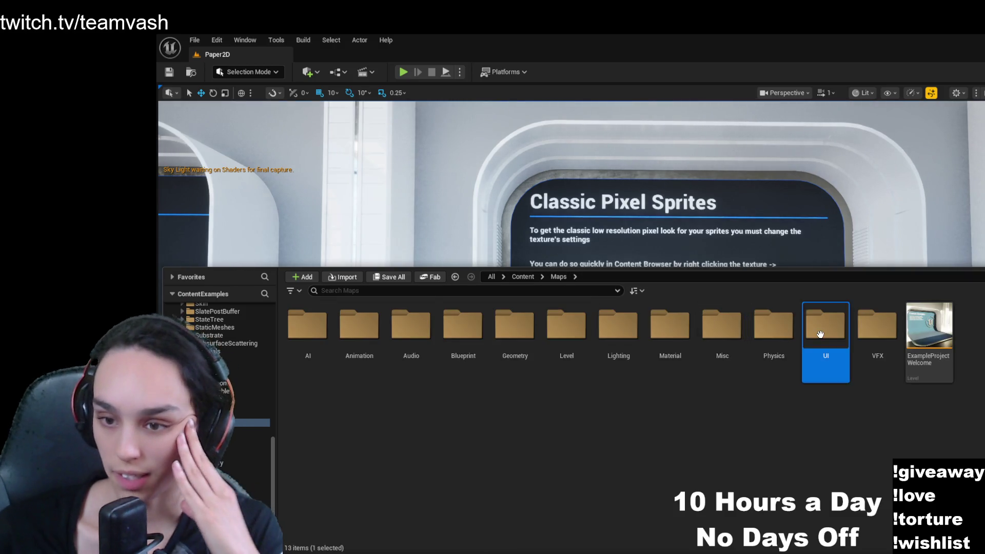
click(297, 362)
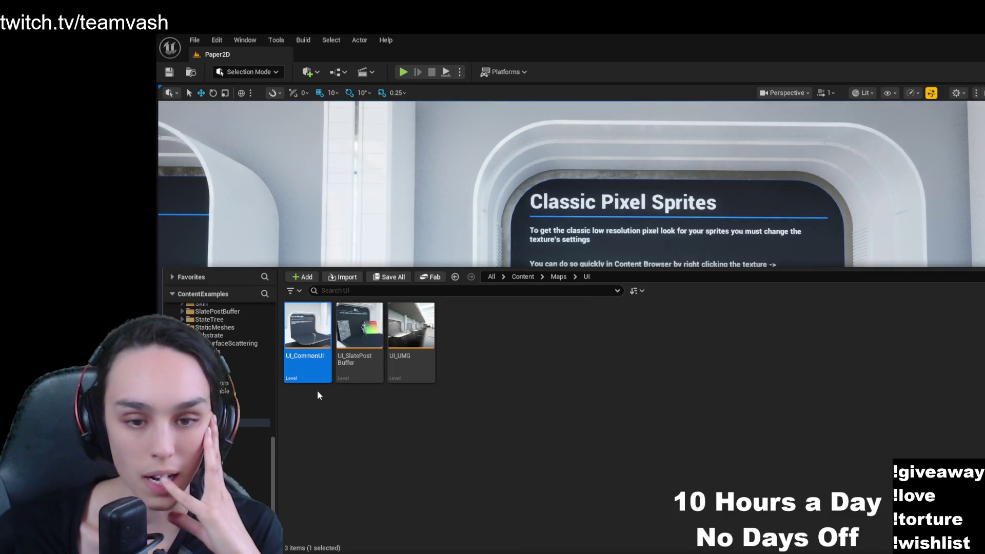
click(367, 349)
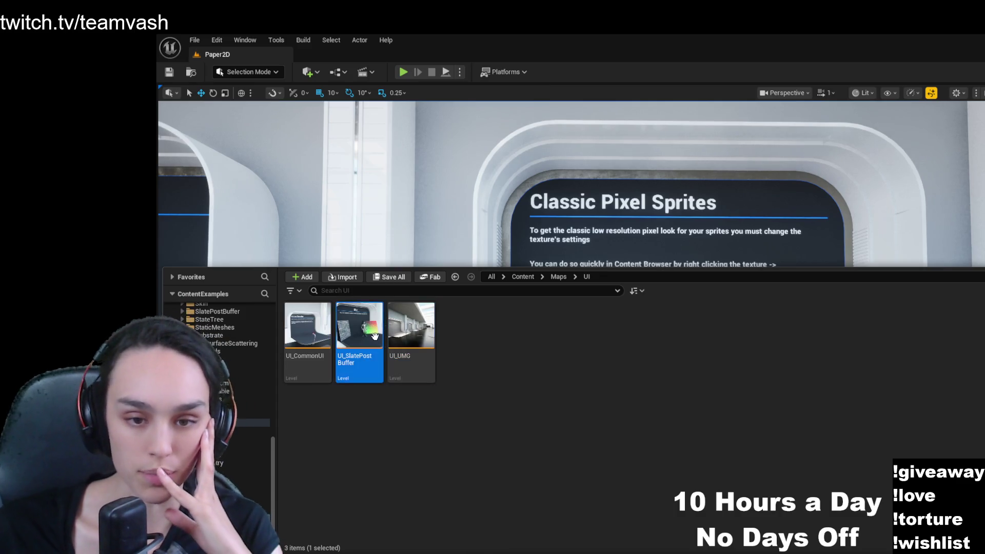
click(558, 277)
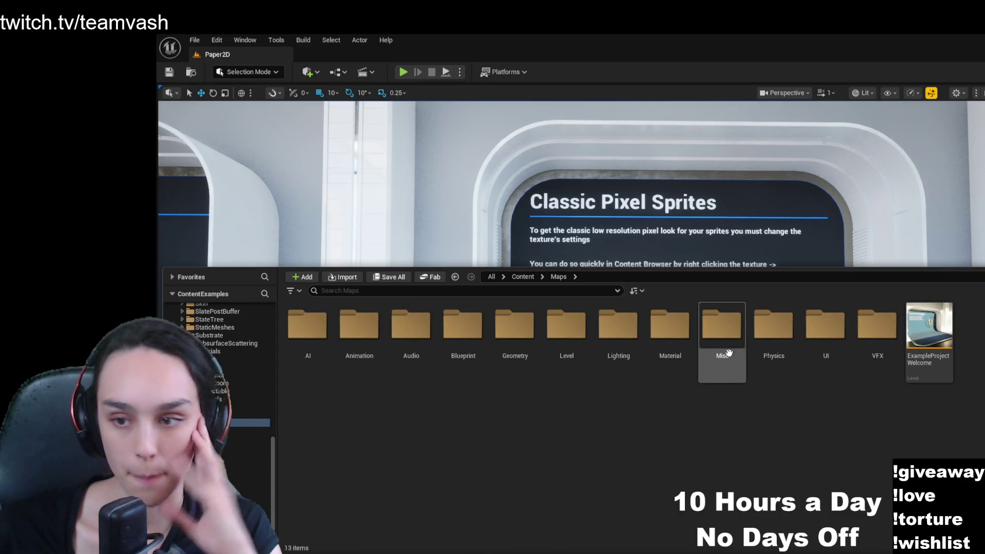
- Look into the VFX folder, then open the AI maps folder and select AI_NavMesh
double_click(872, 326)
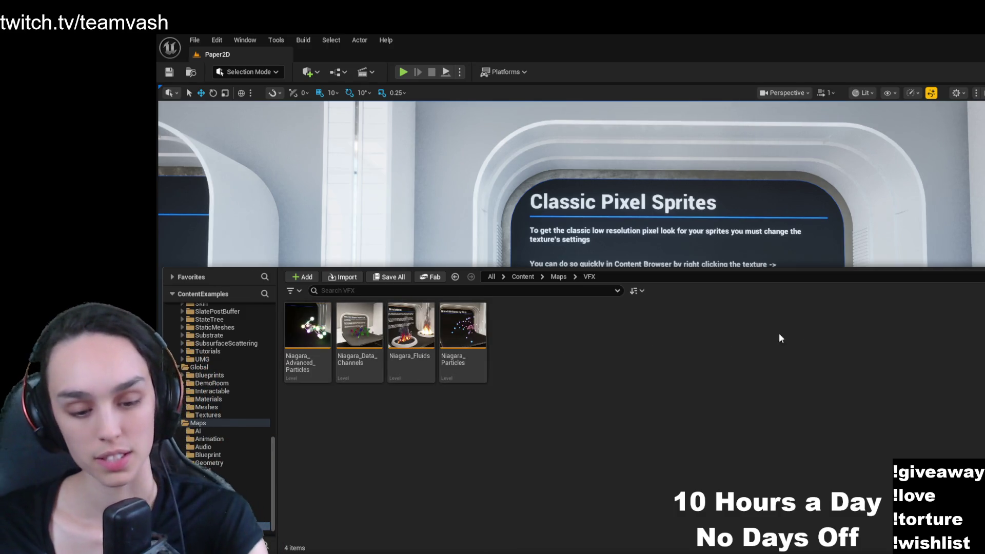
click(316, 320)
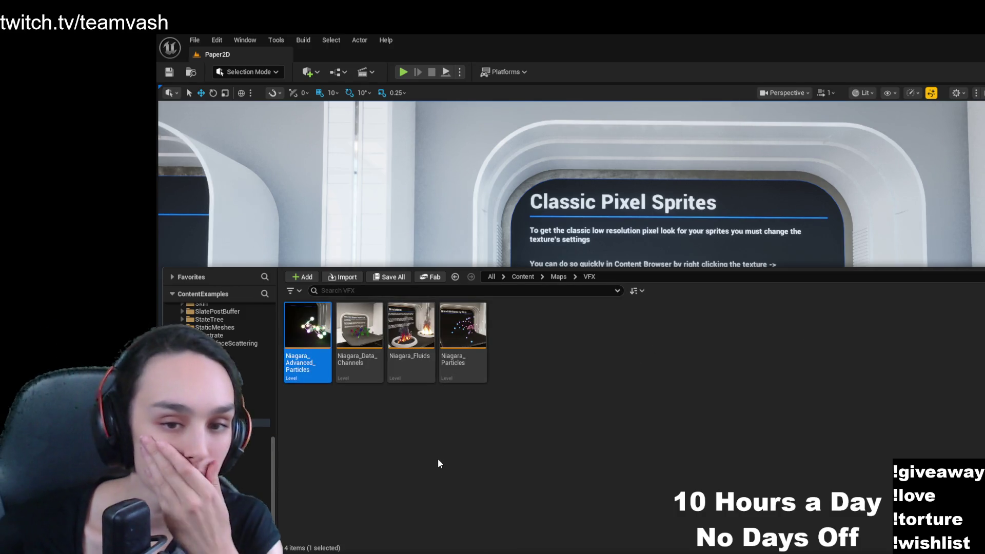
click(558, 277)
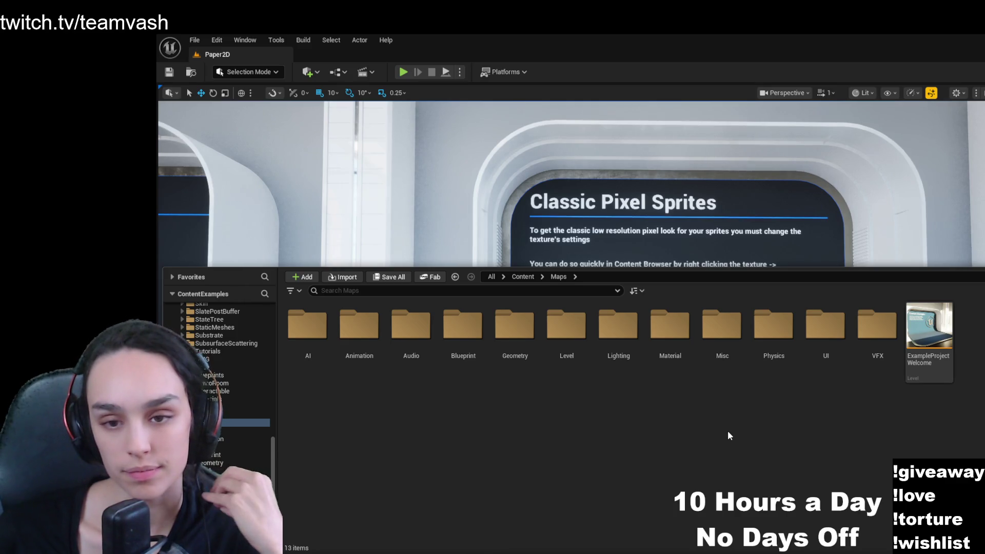
double_click(308, 326)
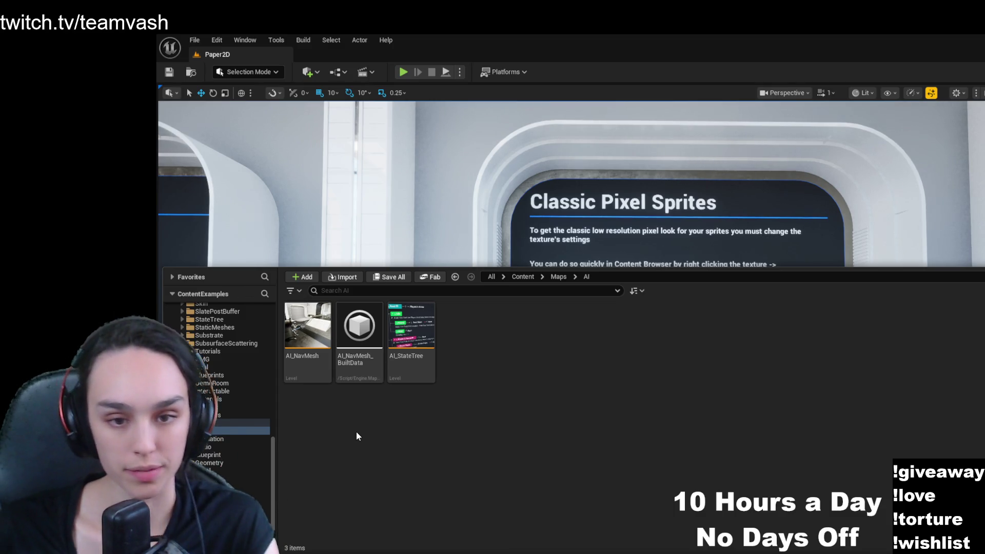
click(320, 326)
- Open AI_NavMesh, look around its corridor, and frame the small actor at the back of the room
double_click(320, 327)
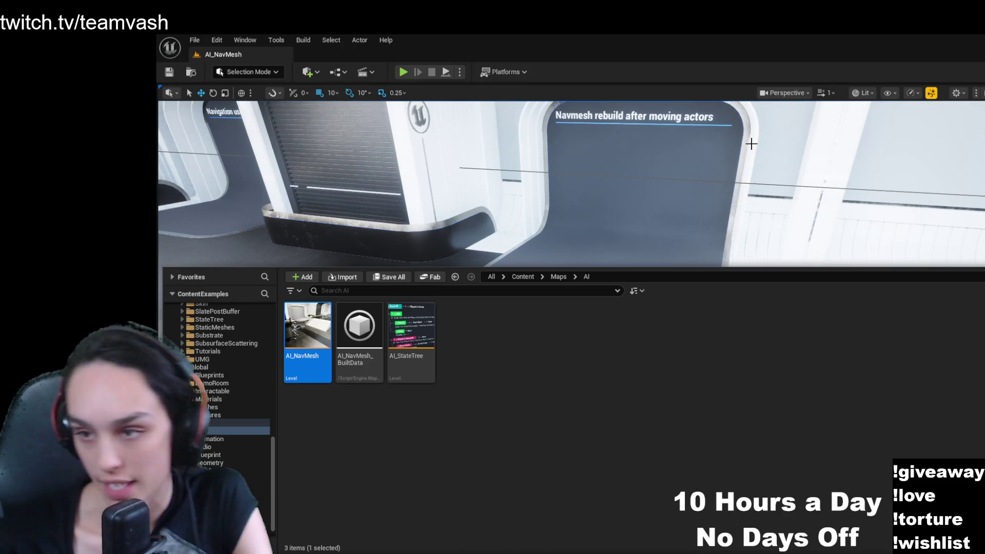
mouse_move(730, 168)
mouse_down()
mouse_move(718, 175)
mouse_move(739, 134)
mouse_move(739, 93)
mouse_move(738, 133)
mouse_move(641, 133)
mouse_up()
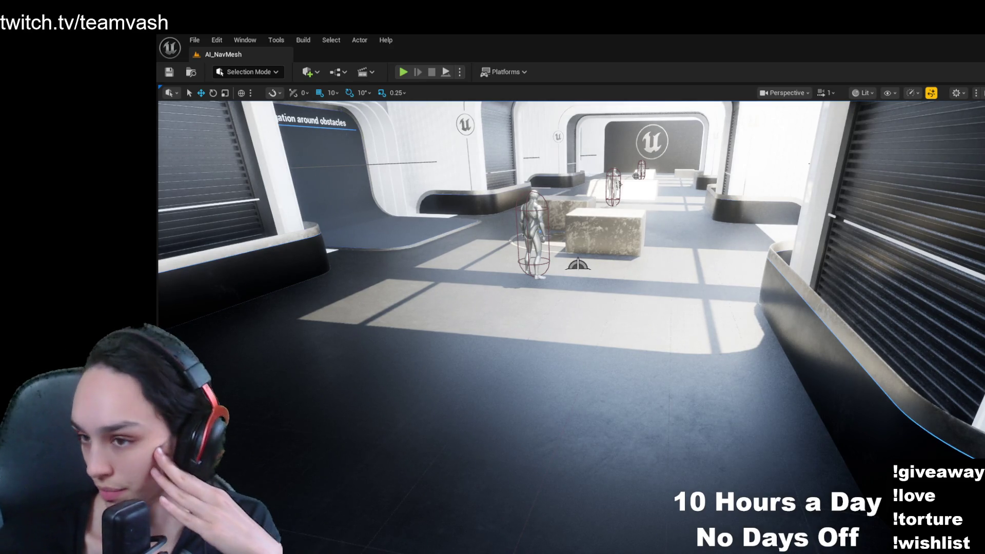
click(619, 183)
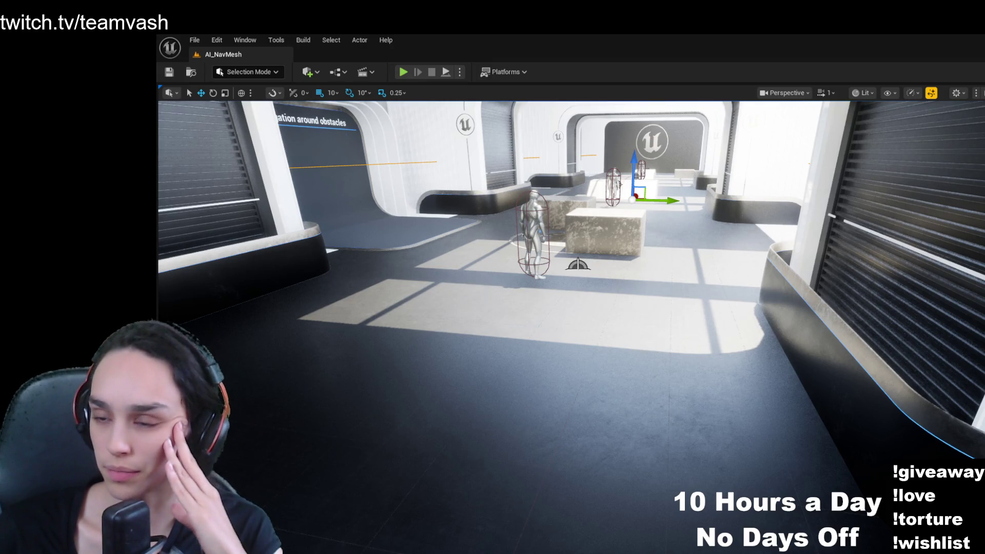
key(Escape)
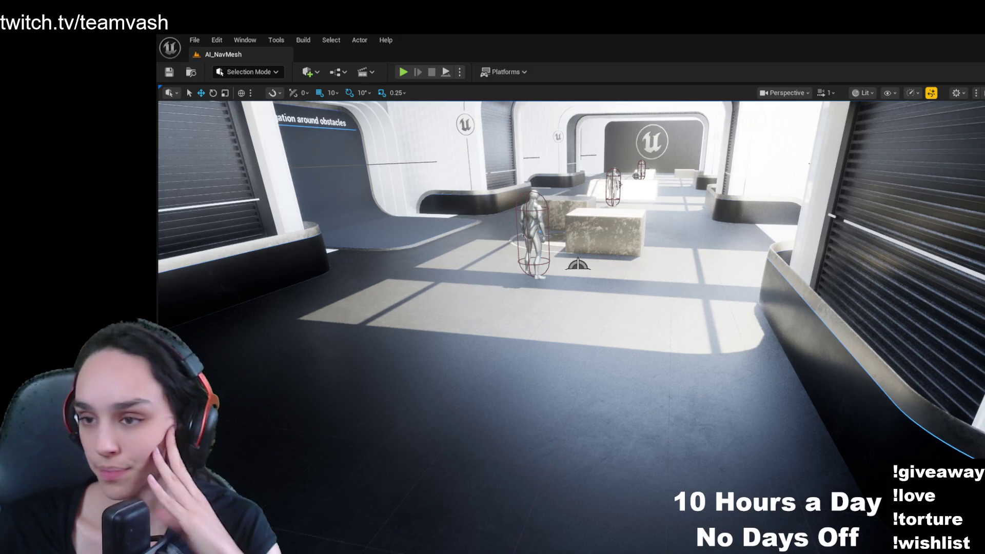
click(636, 176)
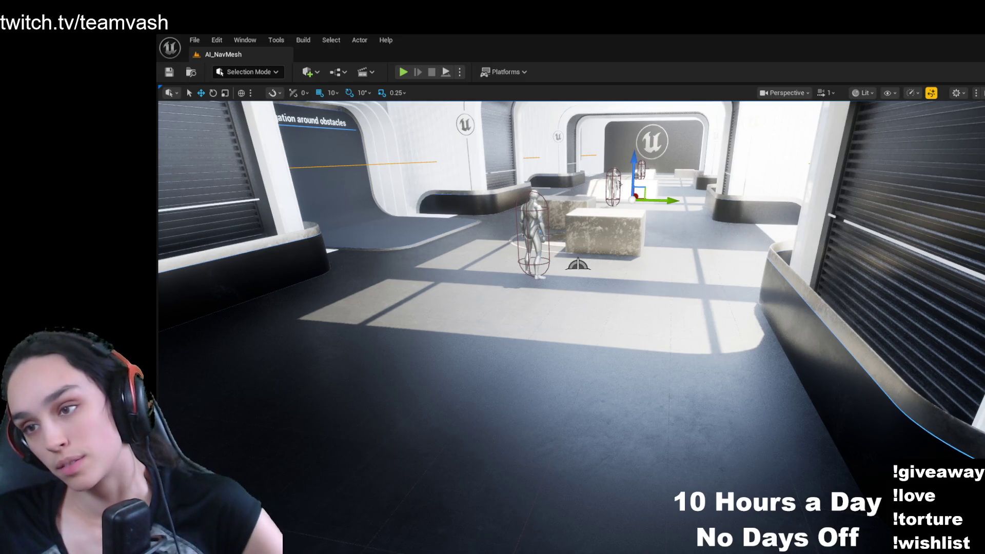
key(f)
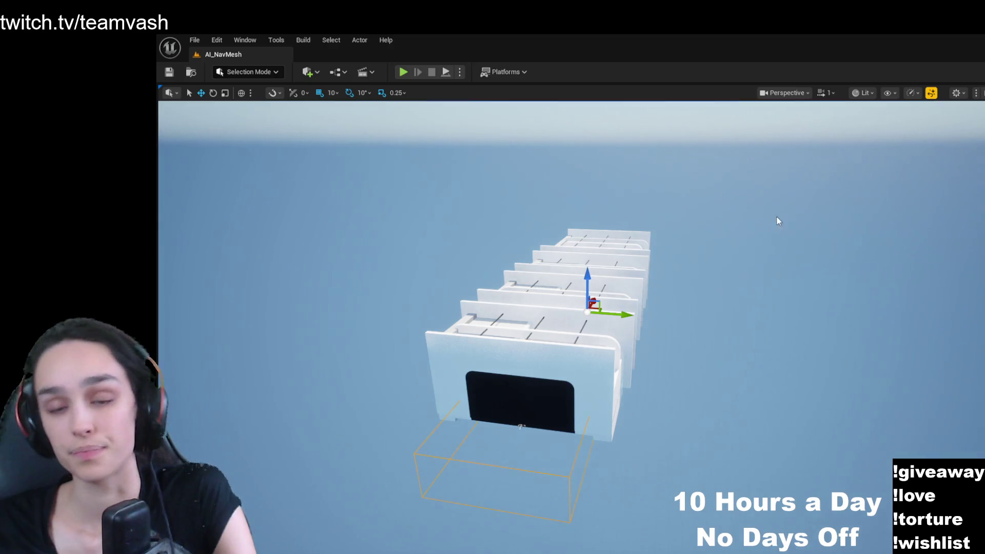
- Fly around the ramp room with its mannequin, then rise to view the white booth structures
drag(779, 220, 718, 195)
drag(398, 352, 398, 352)
key(Escape)
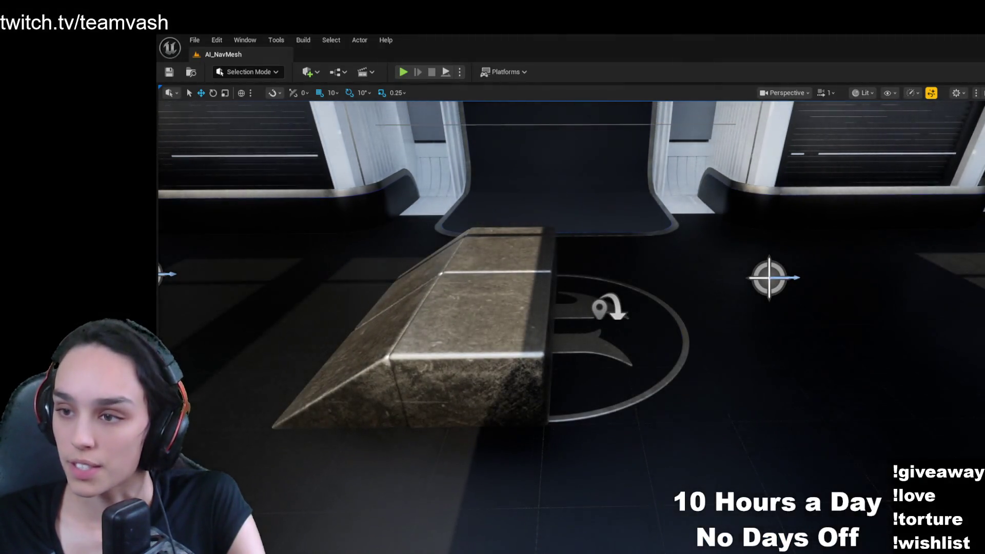
drag(399, 352, 398, 352)
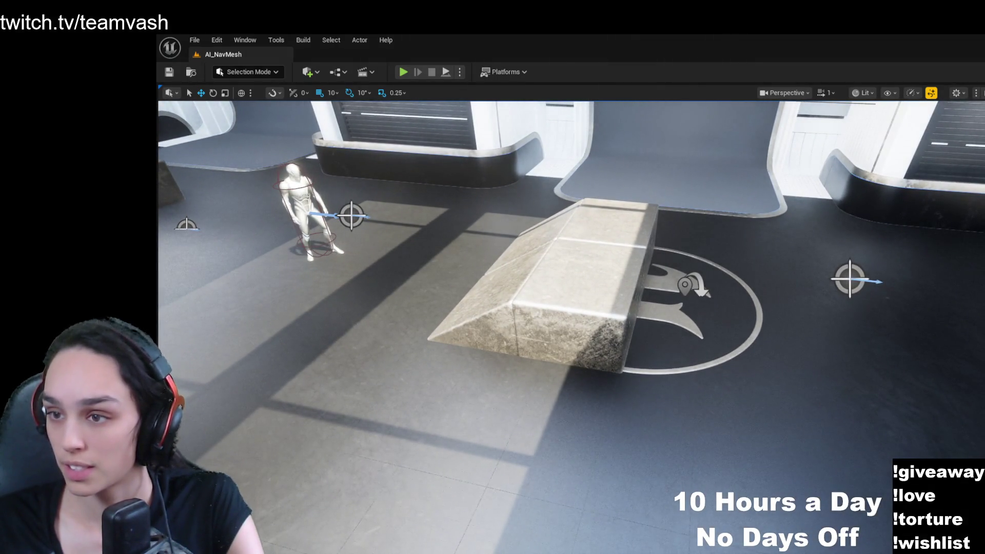
drag(398, 352, 398, 352)
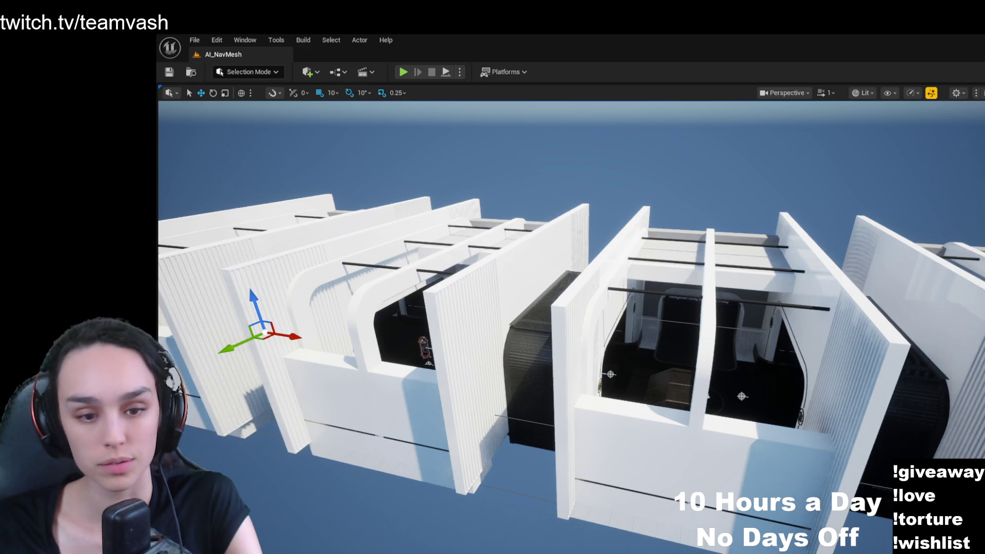
key(ctrl+space)
- Browse Content > ExampleContent > Navmesh > Blueprints and open BP_AI_Pawn
click(522, 277)
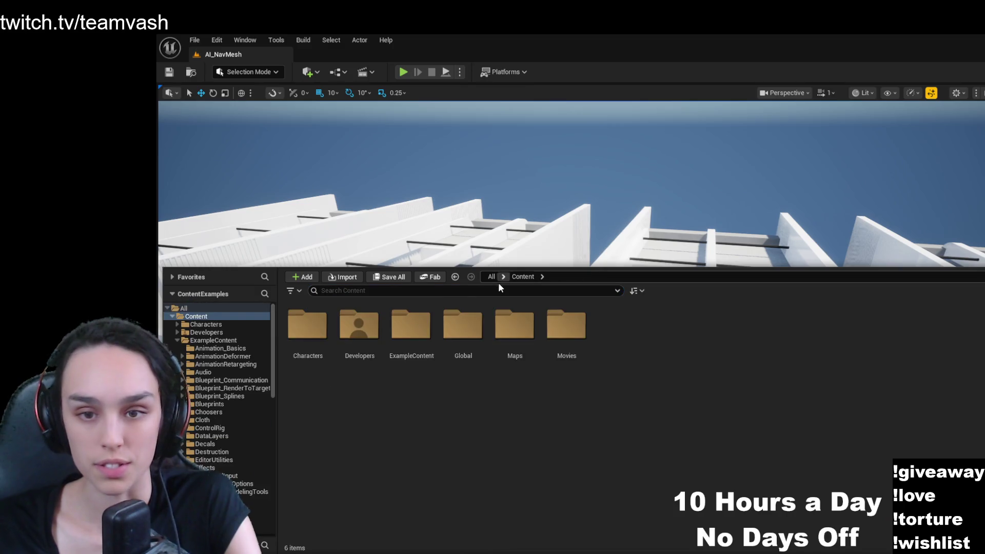
double_click(417, 338)
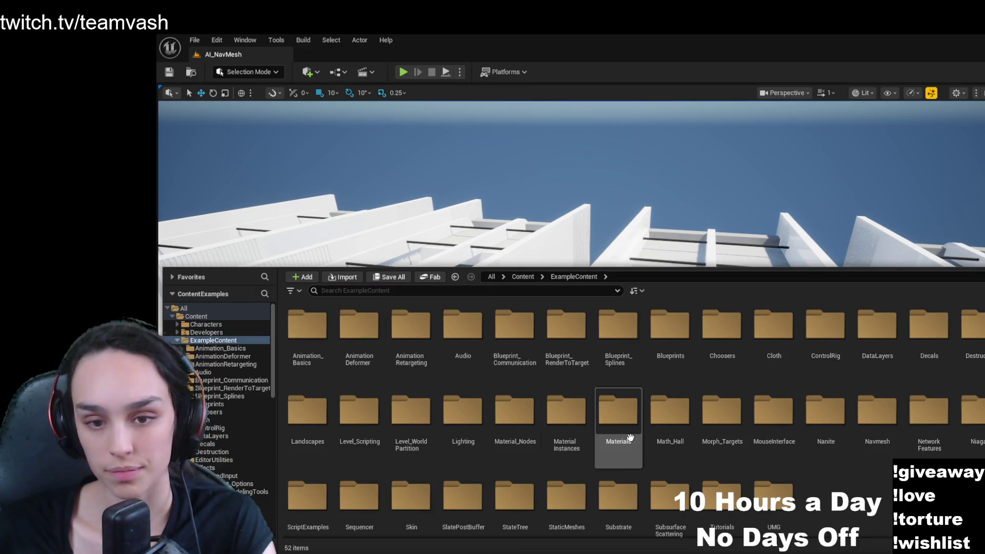
double_click(863, 423)
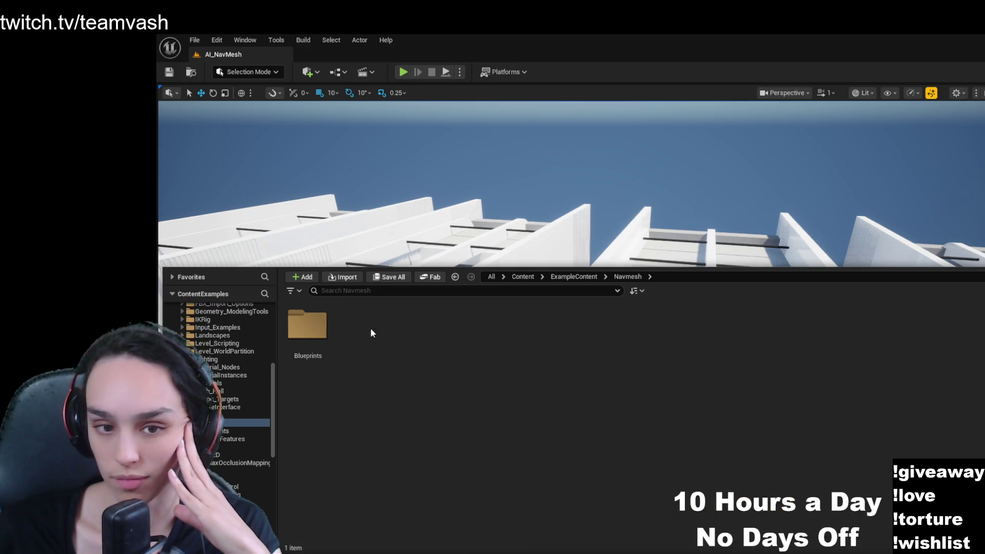
click(319, 324)
double_click(319, 325)
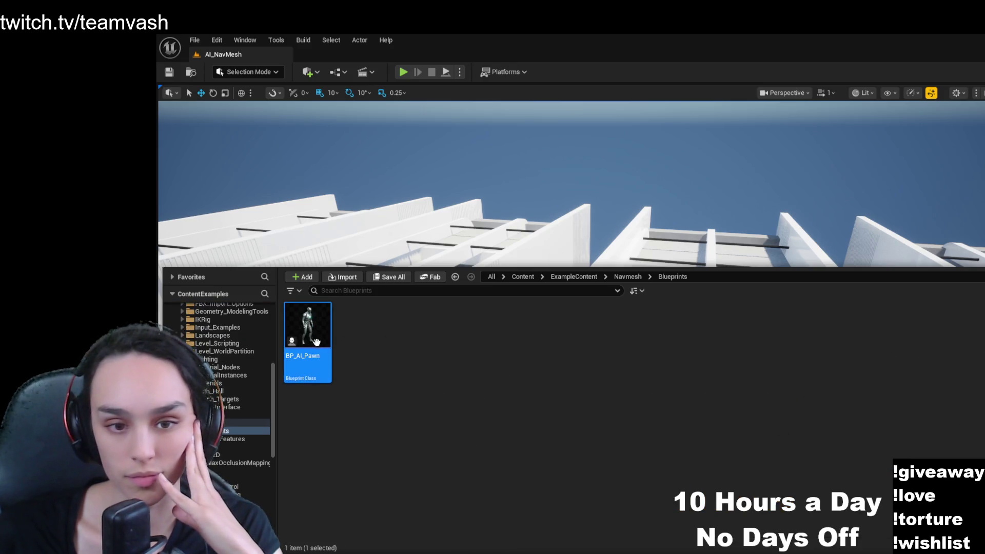
double_click(307, 341)
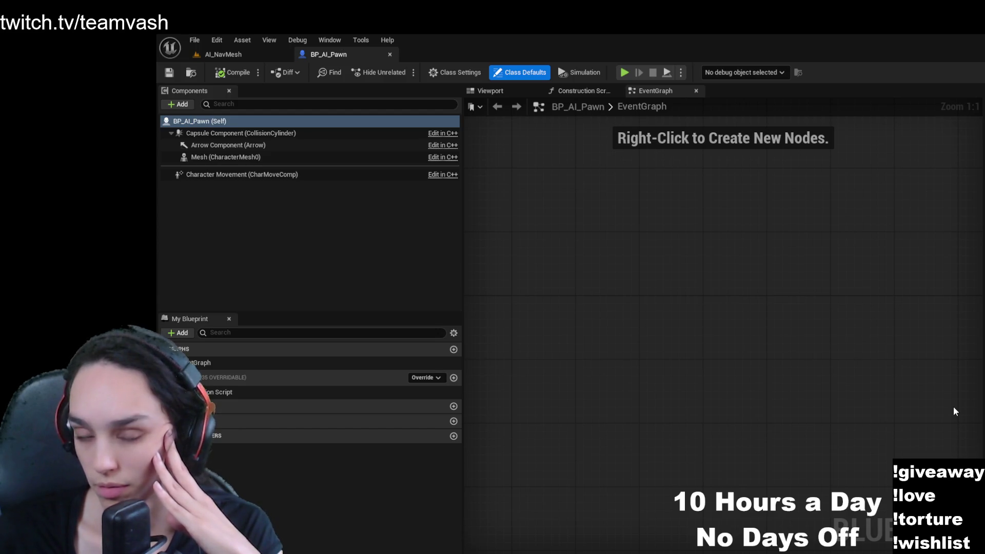
- Inspect BP_AI_Pawn's Capsule, Arrow, Mesh (CharacterMesh0) and Character Movement components
click(355, 136)
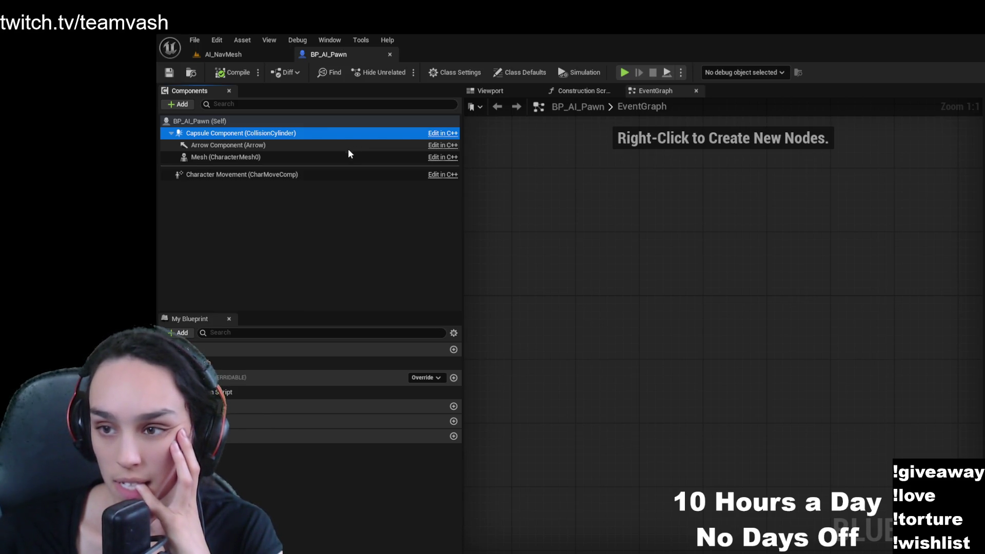
click(339, 148)
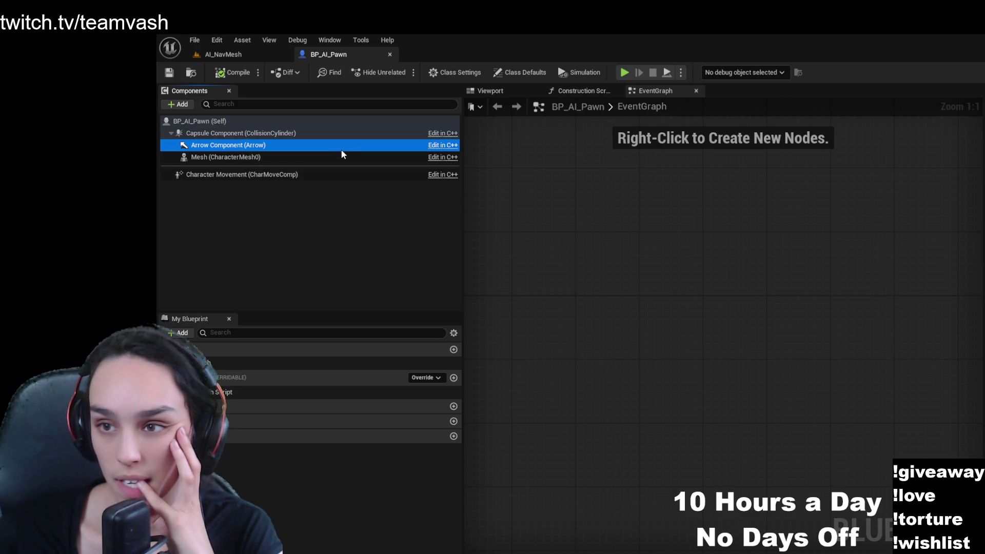
click(338, 159)
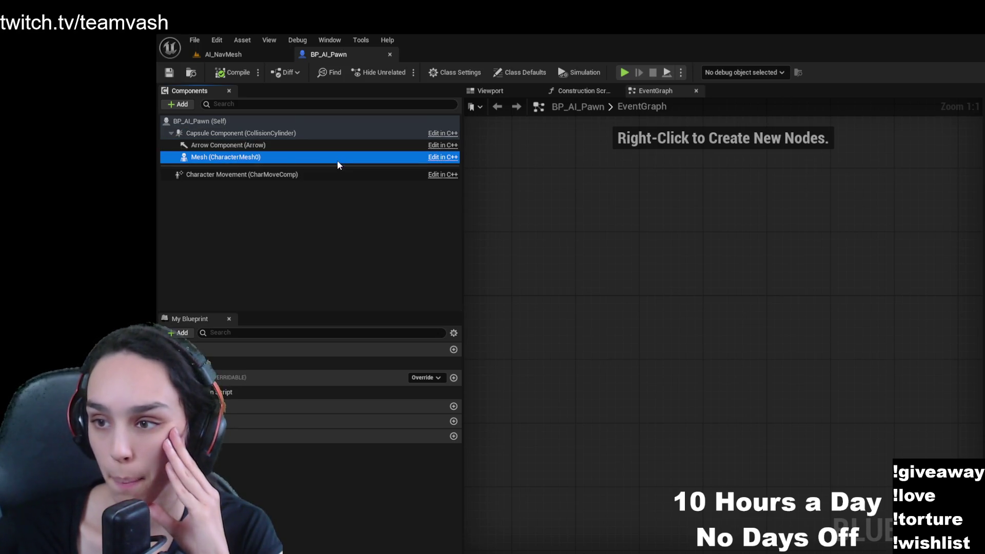
click(337, 176)
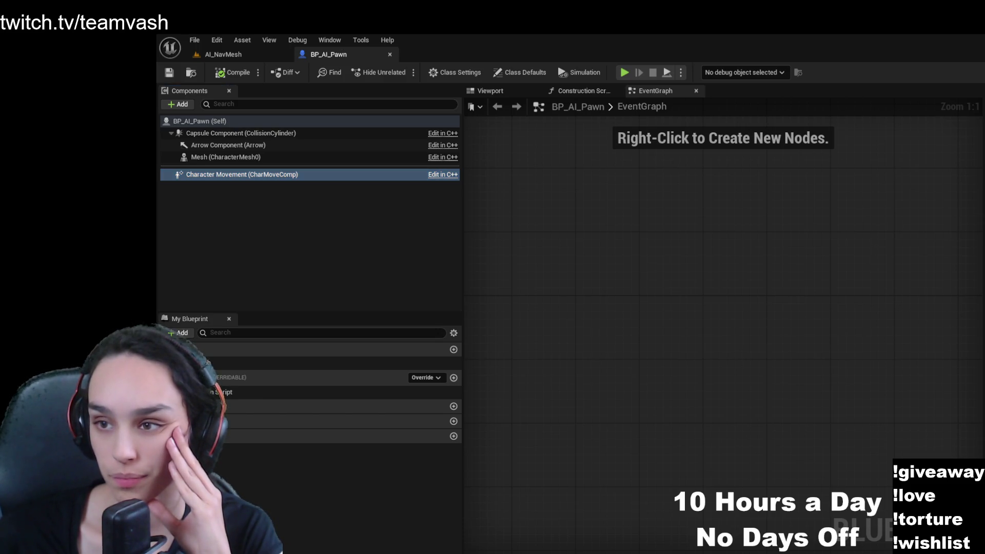
click(303, 145)
click(308, 135)
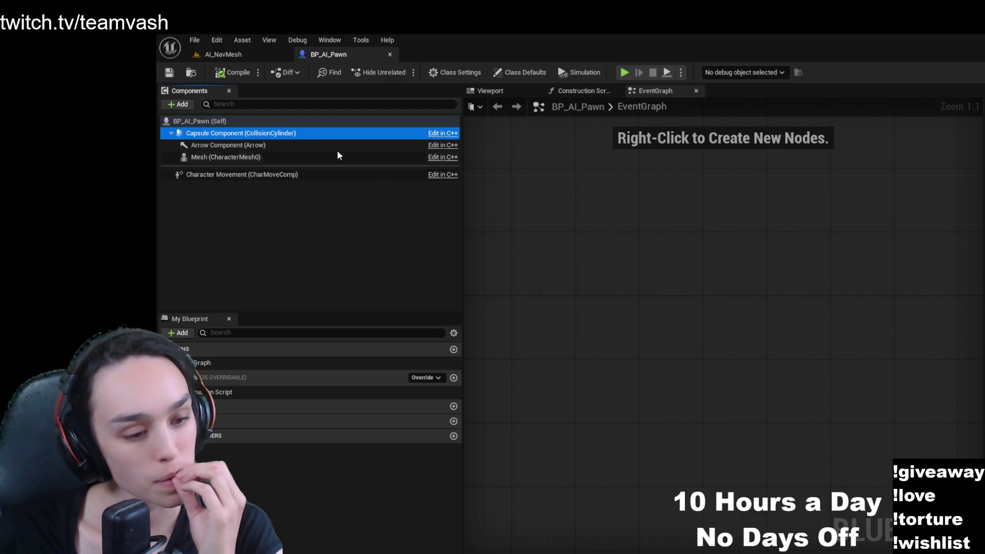
- Toggle the Content Drawer and switch back to the AI_NavMesh level view
key(ctrl+space)
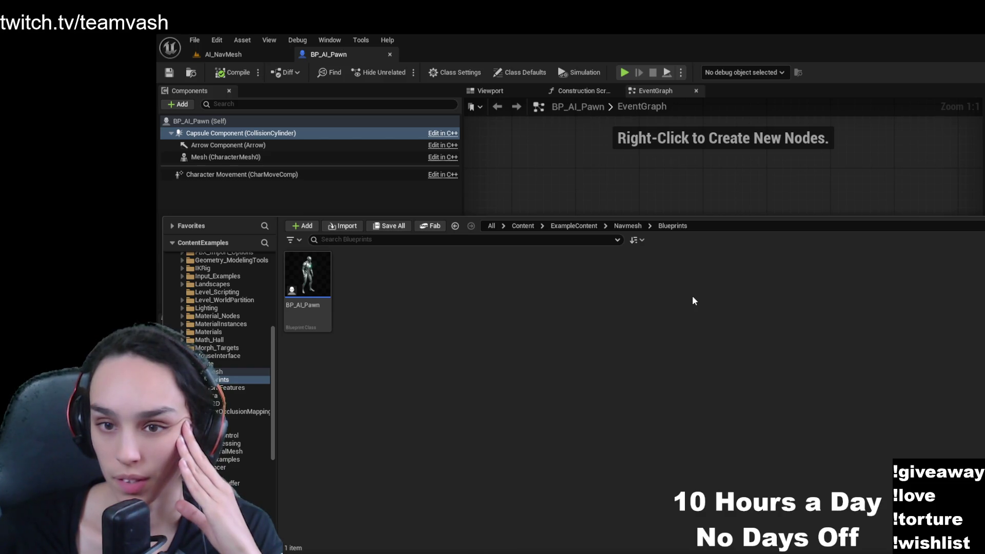
key(ctrl+space)
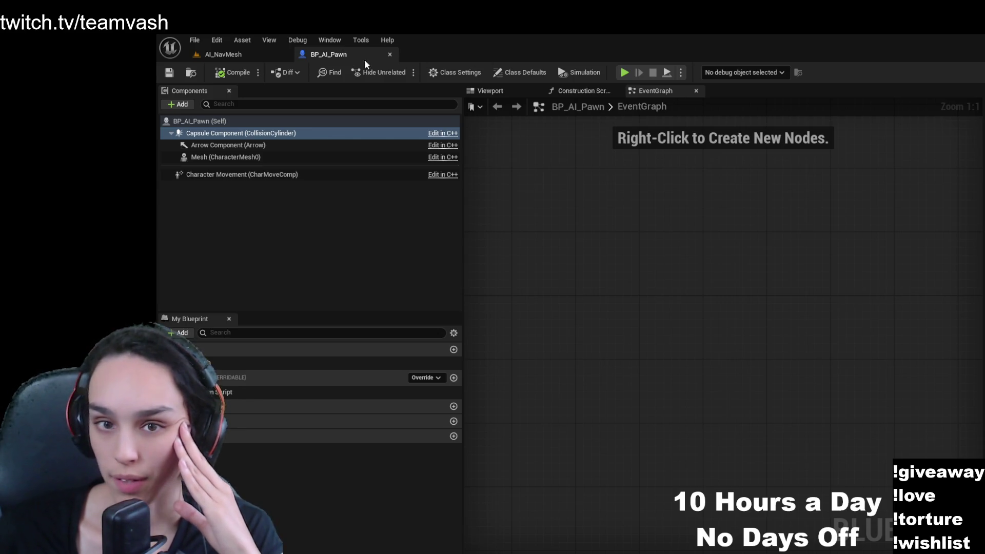
click(252, 58)
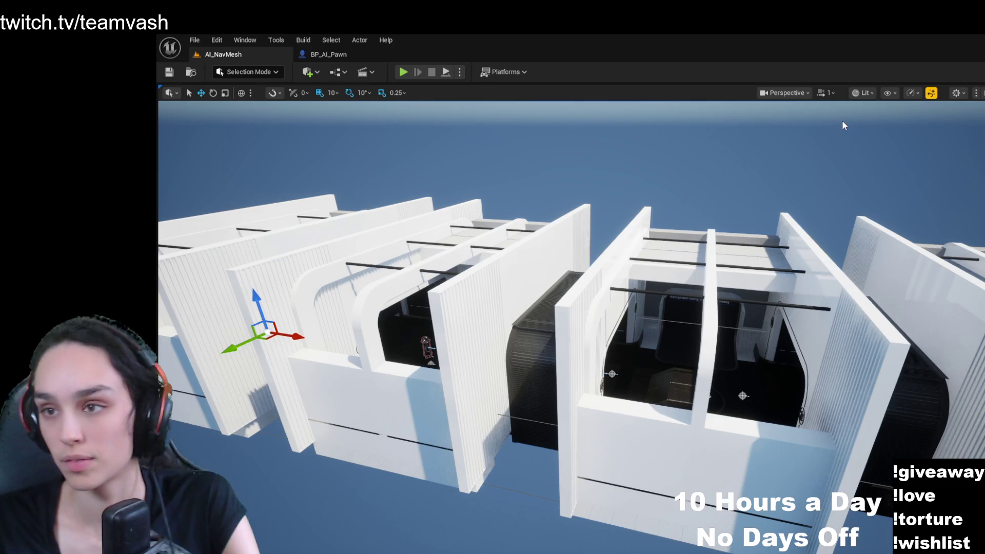
- From the Content root, try an asset search for 'navarea', then peek into Developers and Characters
key(ctrl+space)
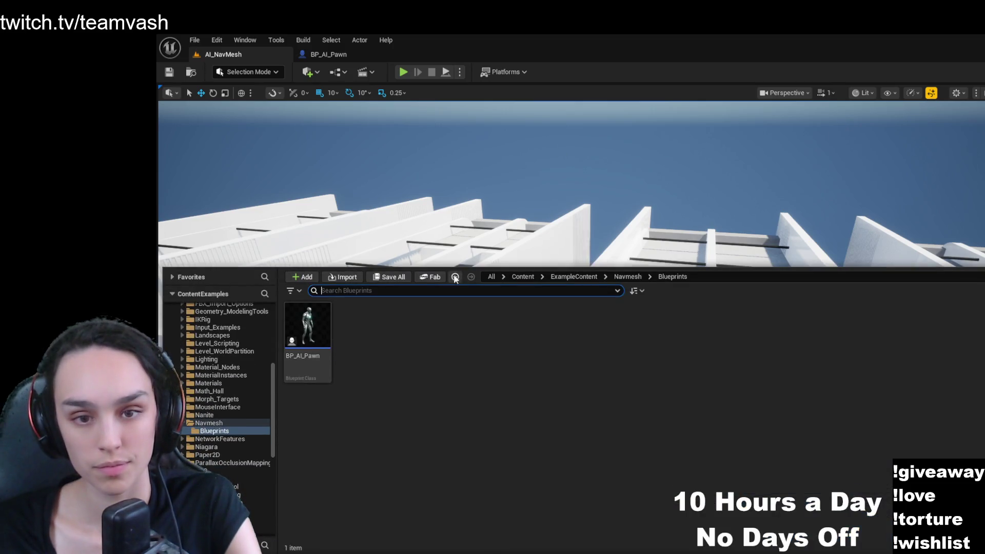
click(510, 276)
click(475, 291)
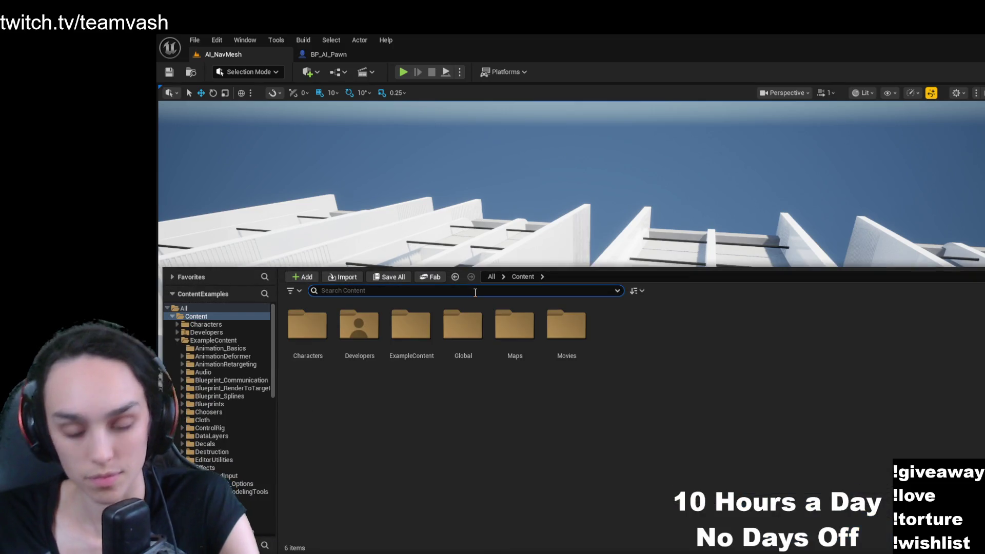
text(navarea)
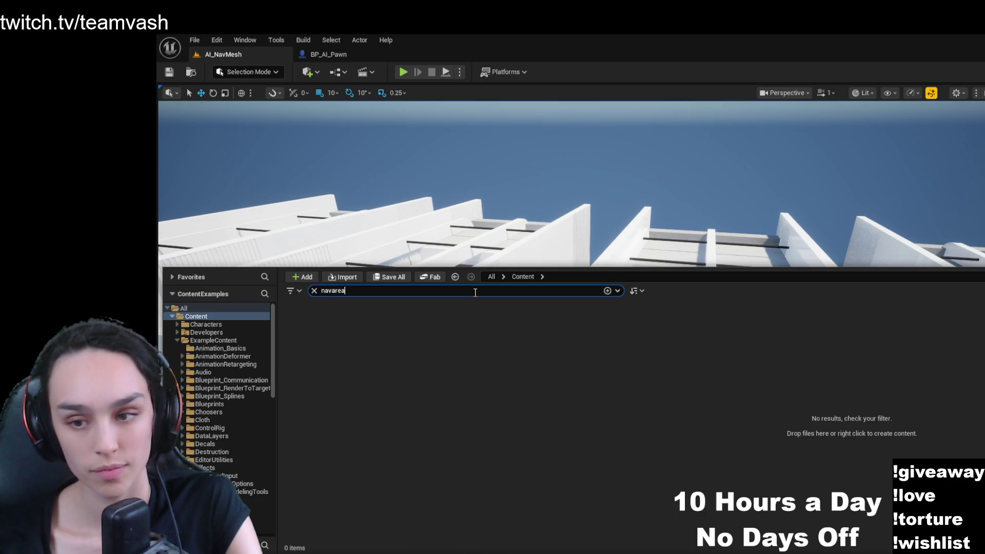
key(BackSpace)
key(BackSpace)
key(BackSpace)
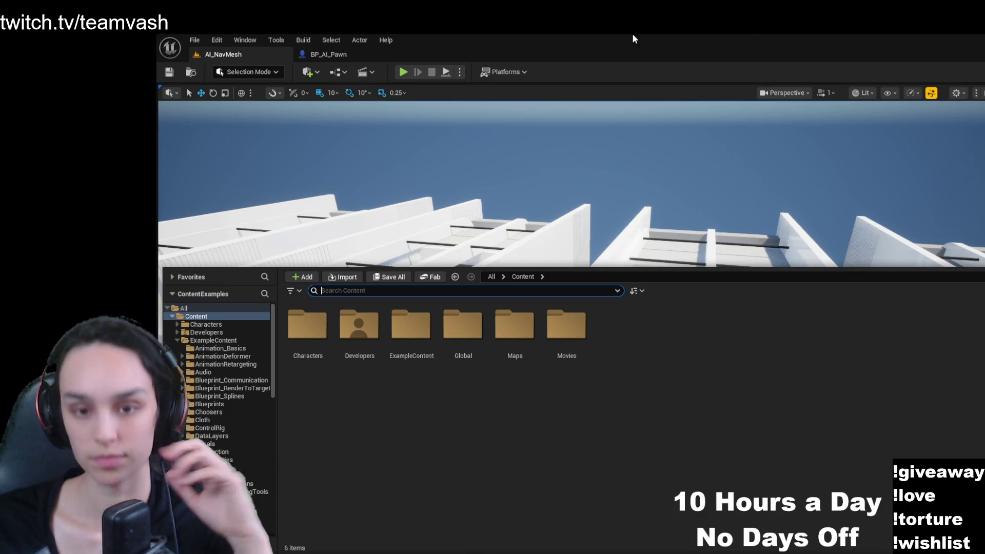
double_click(362, 331)
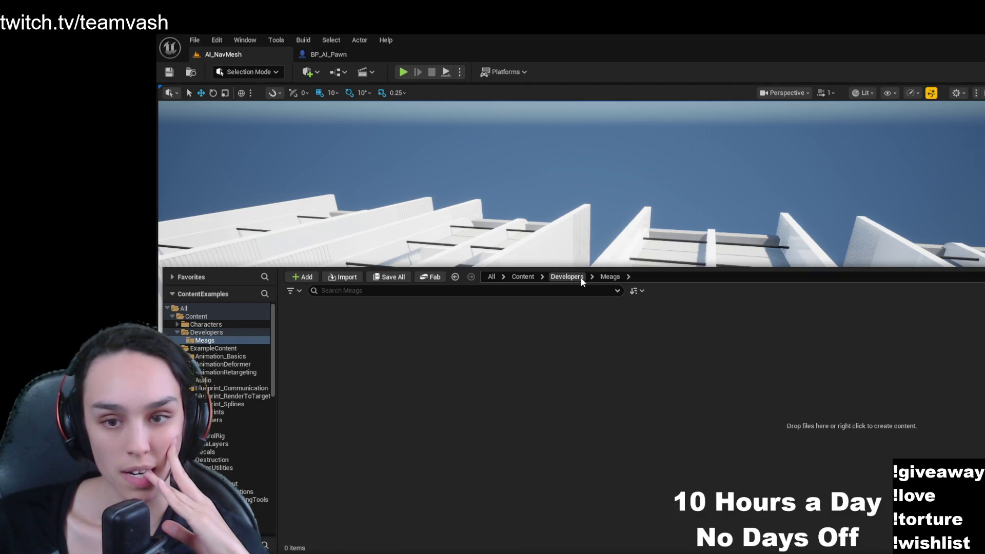
click(522, 277)
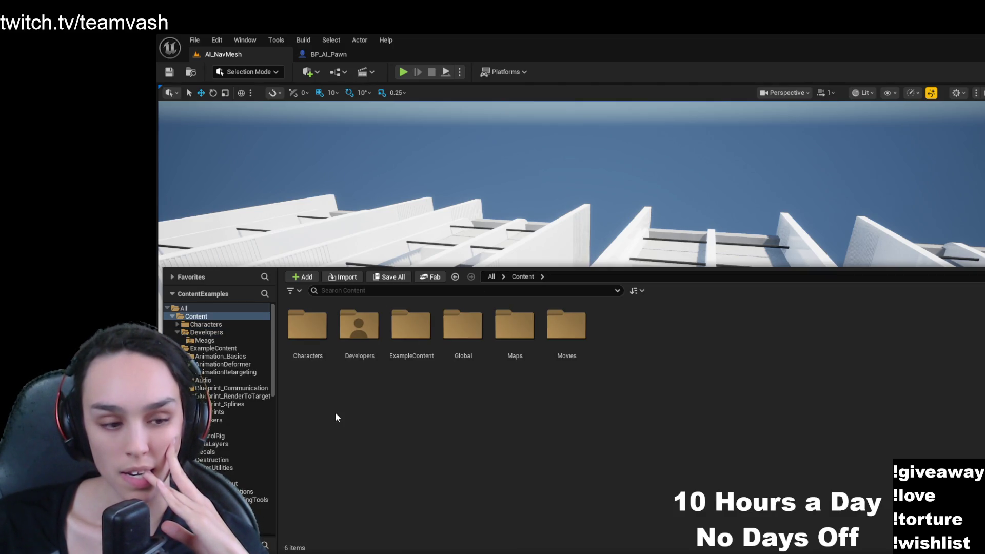
double_click(308, 326)
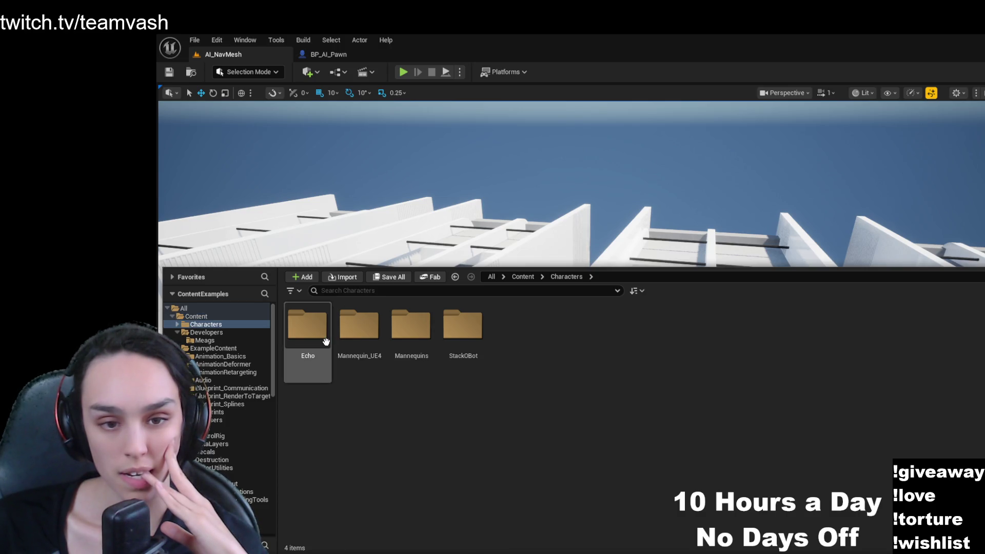
click(533, 276)
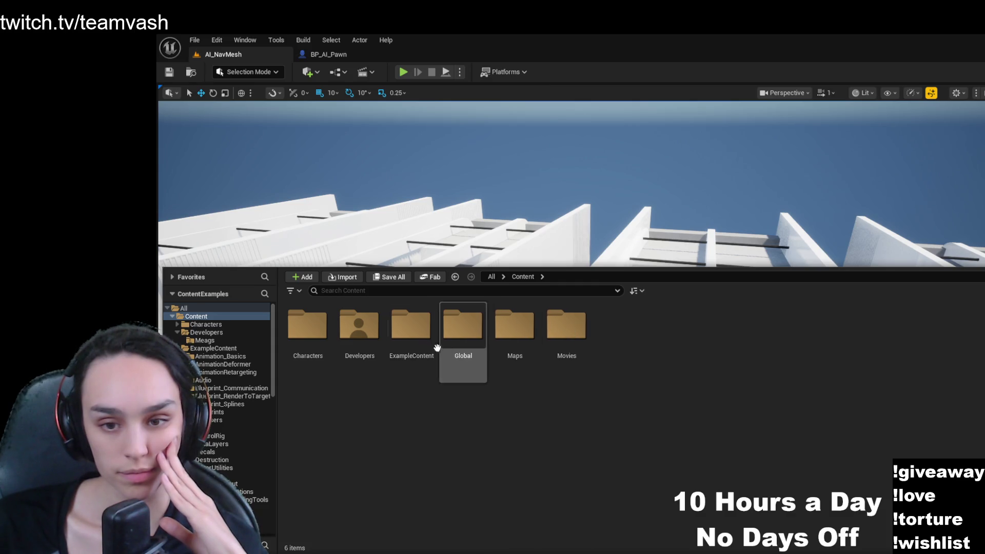
- Open ExampleContent > Navmesh > Blueprints and reopen BP_AI_Pawn
double_click(409, 336)
double_click(863, 410)
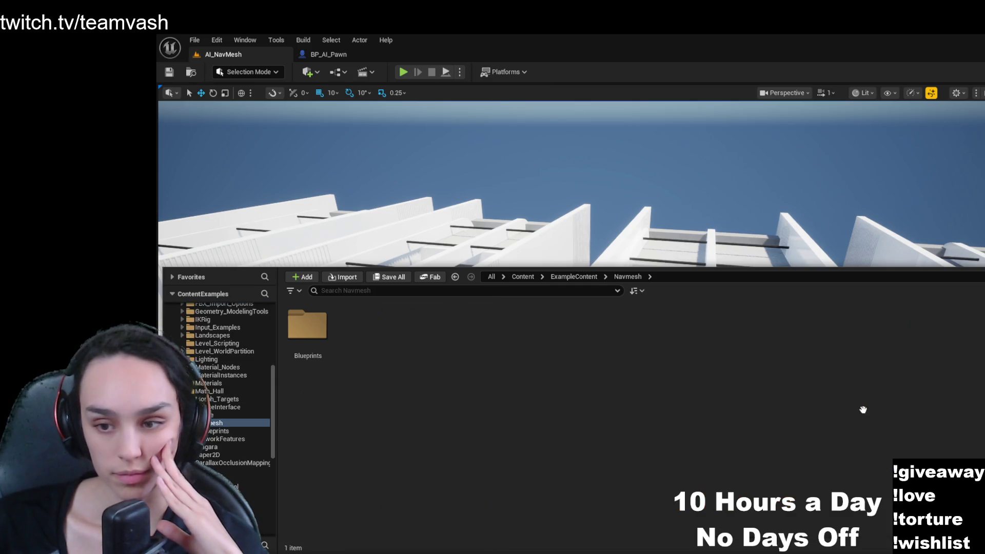
double_click(312, 324)
double_click(314, 325)
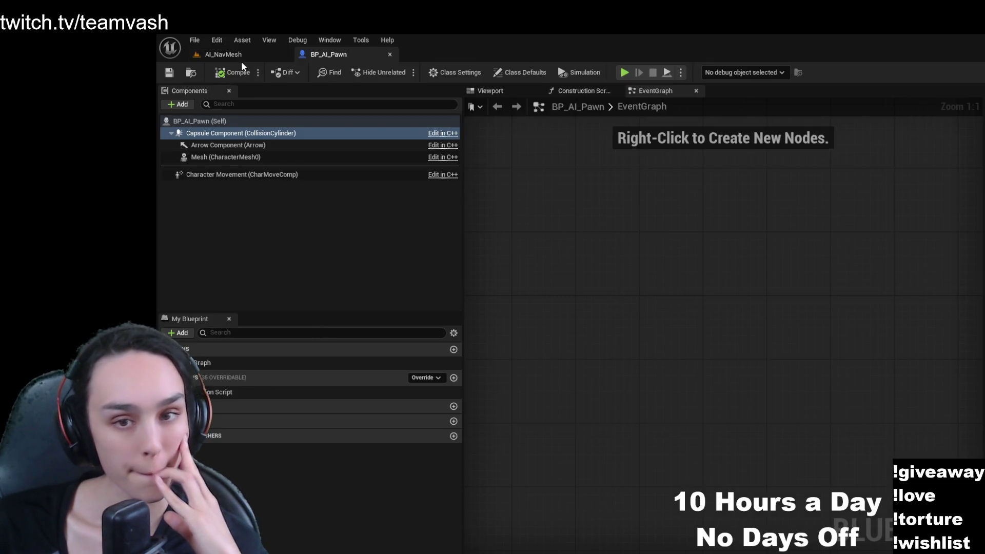
- Return to AI_NavMesh, fly to the AI pawn and logo wall, and select the Player Start
click(241, 58)
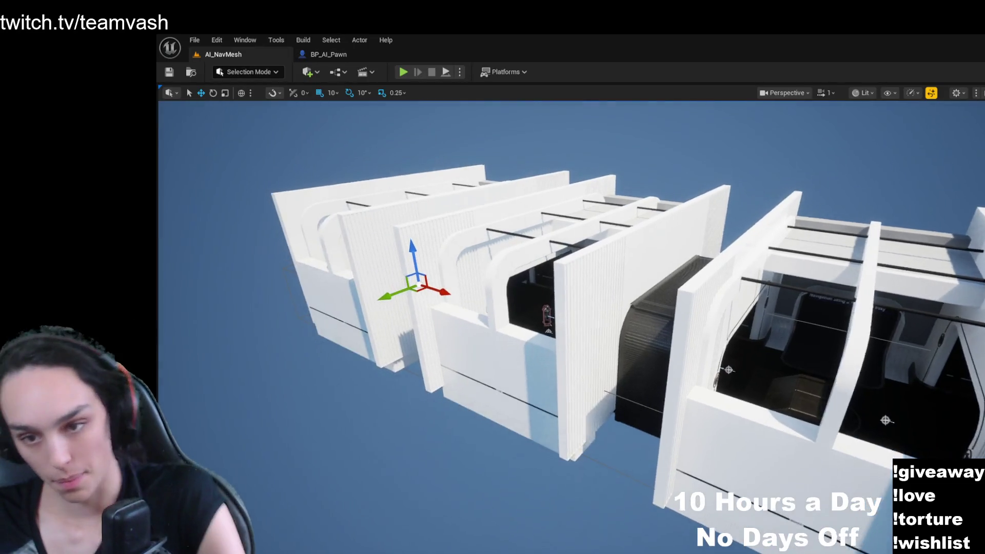
key(w)
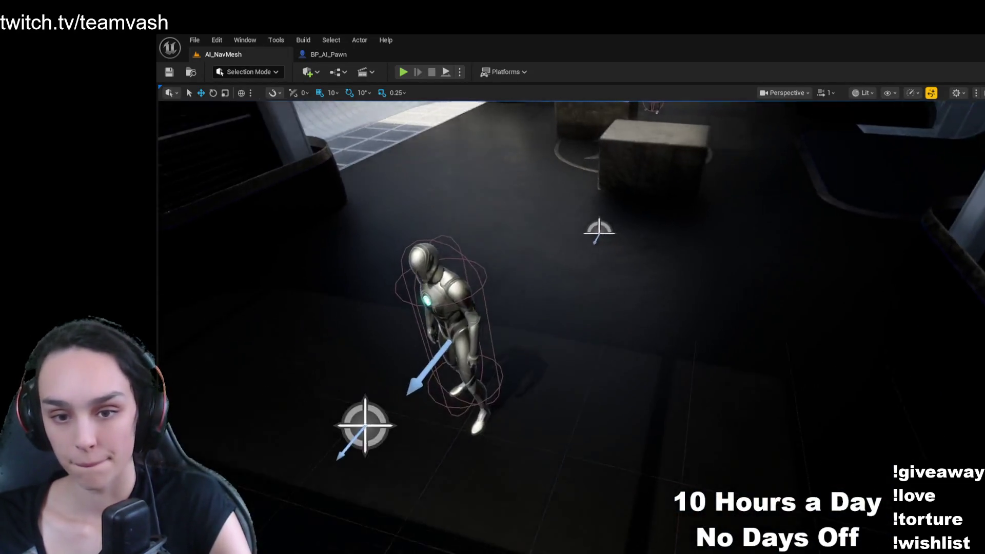
key(s)
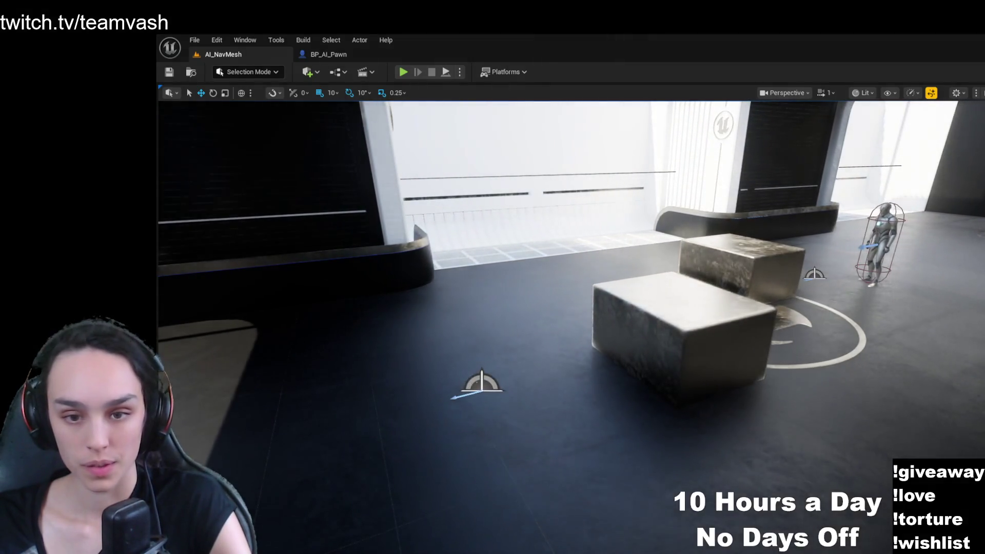
click(481, 384)
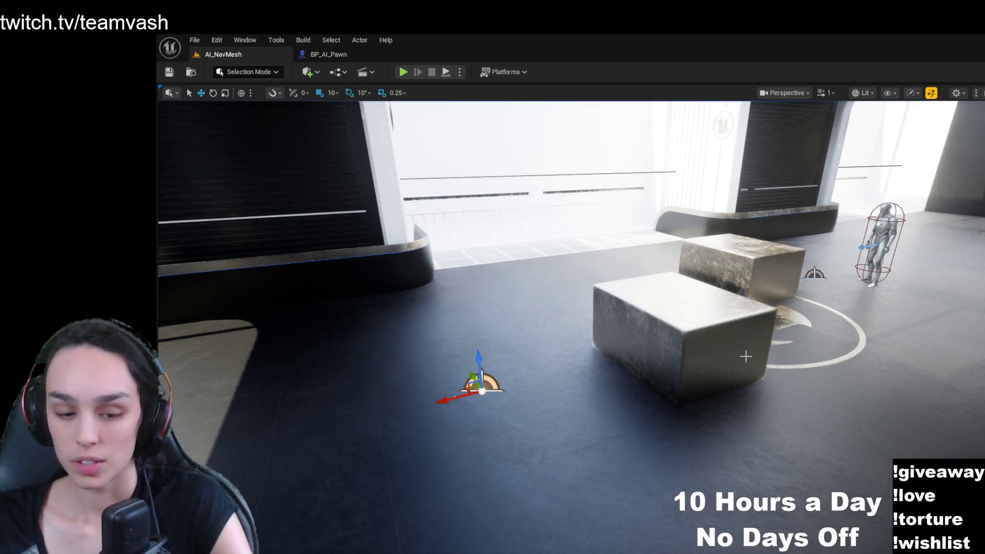
key(w)
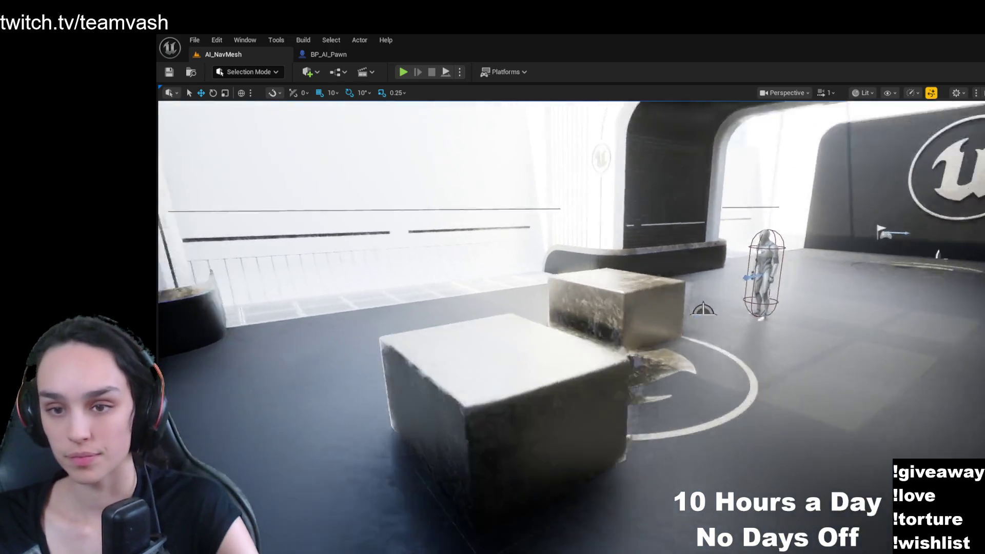
key(d)
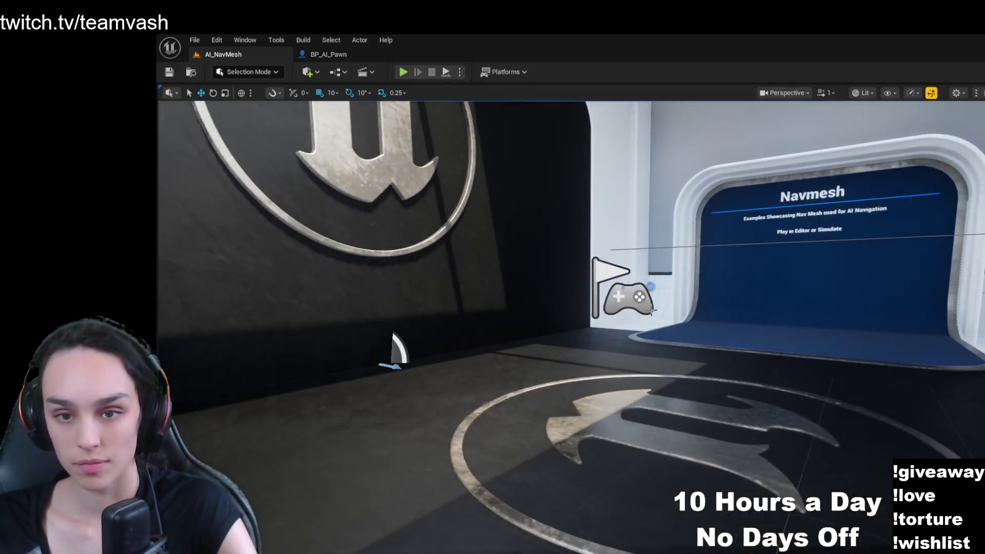
click(652, 310)
key(a)
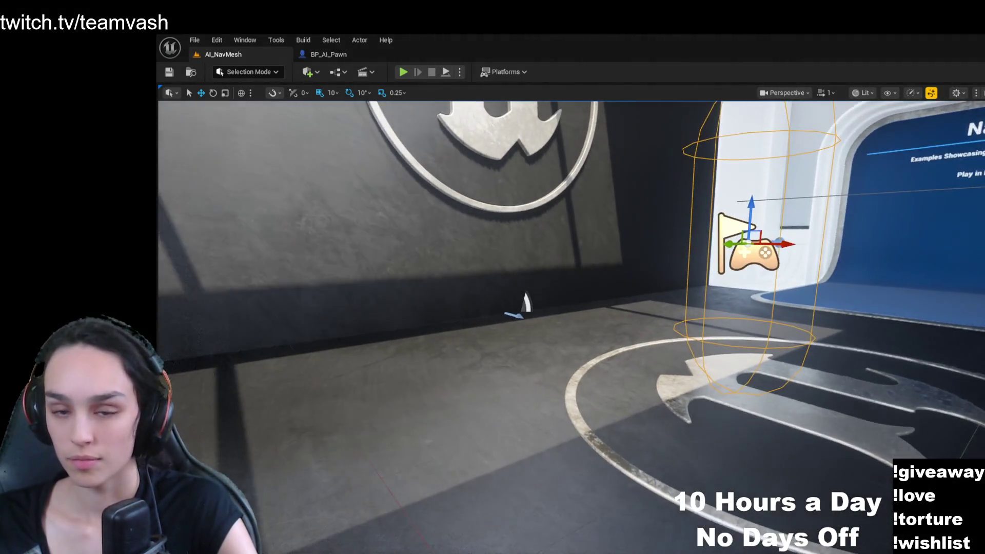
click(630, 418)
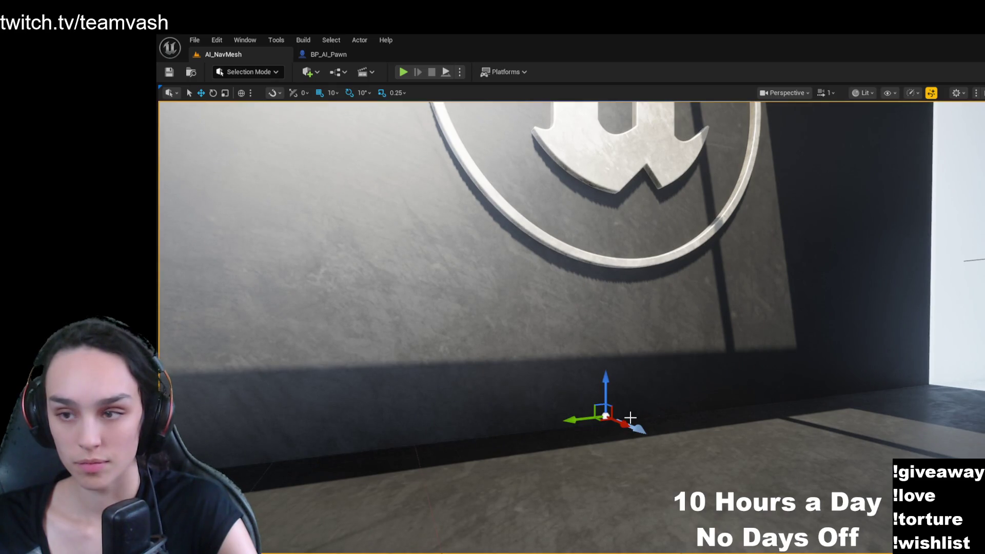
- Fly past the Navmesh sign into the obstacle-navigation room, framing the Player Start
key(d)
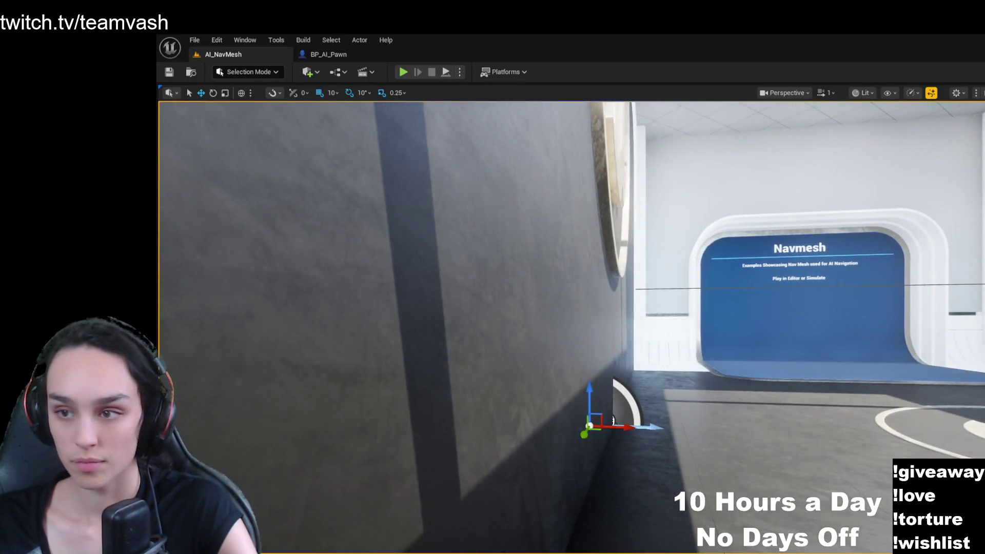
key(w)
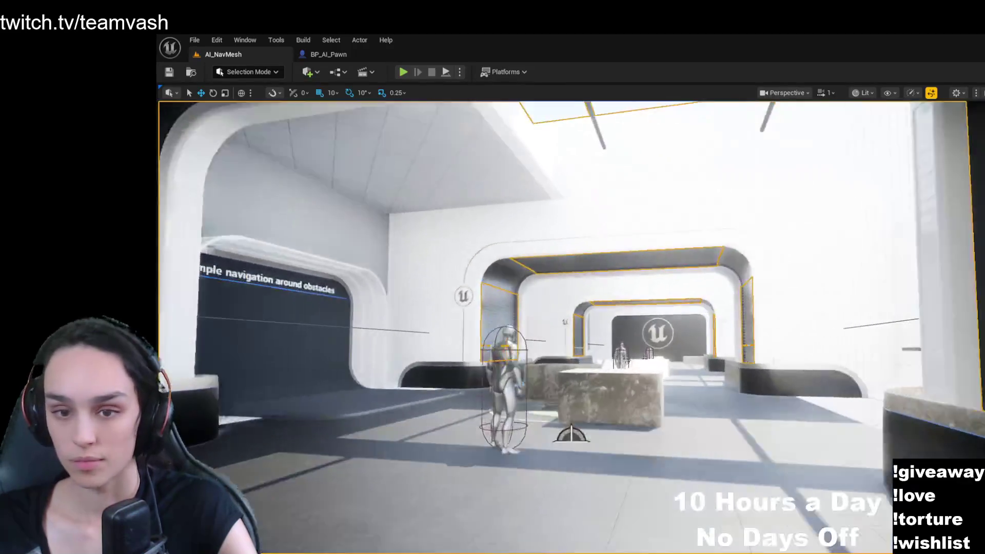
key(w)
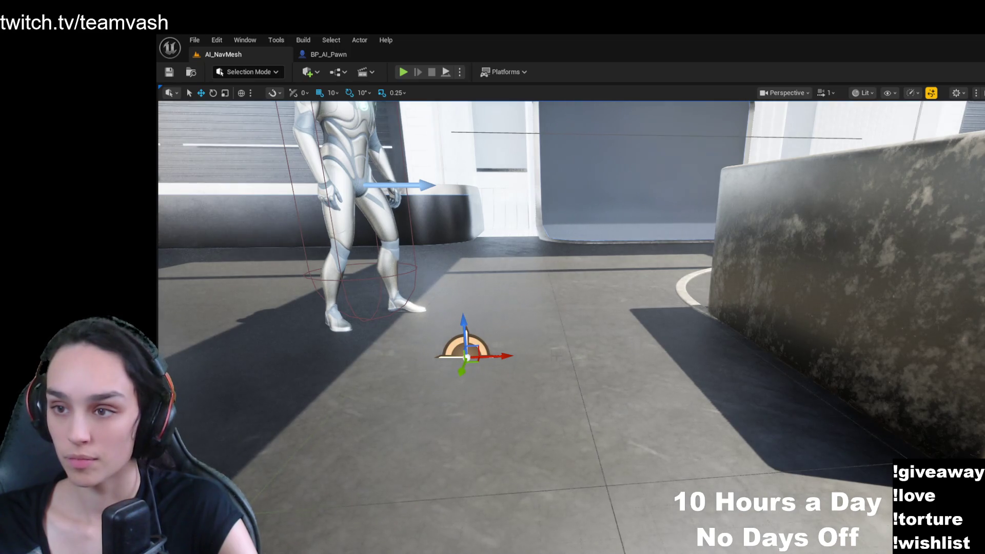
key(s)
key(f)
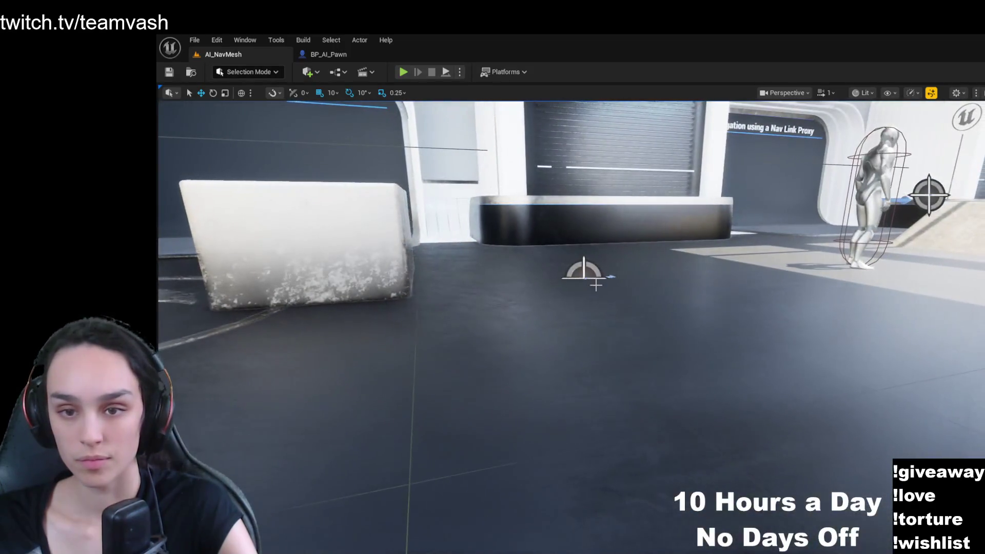
drag(635, 352, 539, 298)
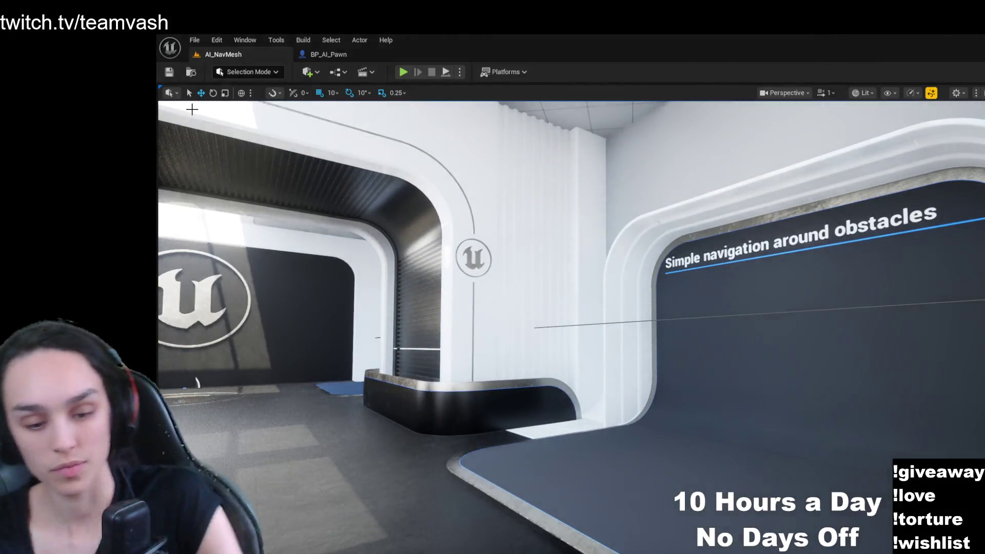
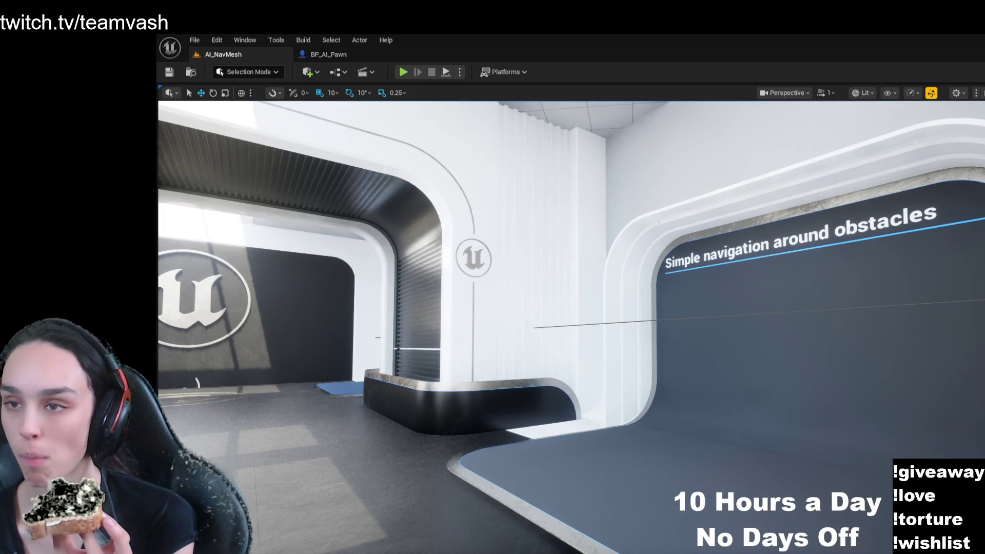
- Frame the obstacle-navigation section, step through its actors to the AI character, then deselect it
key(f)
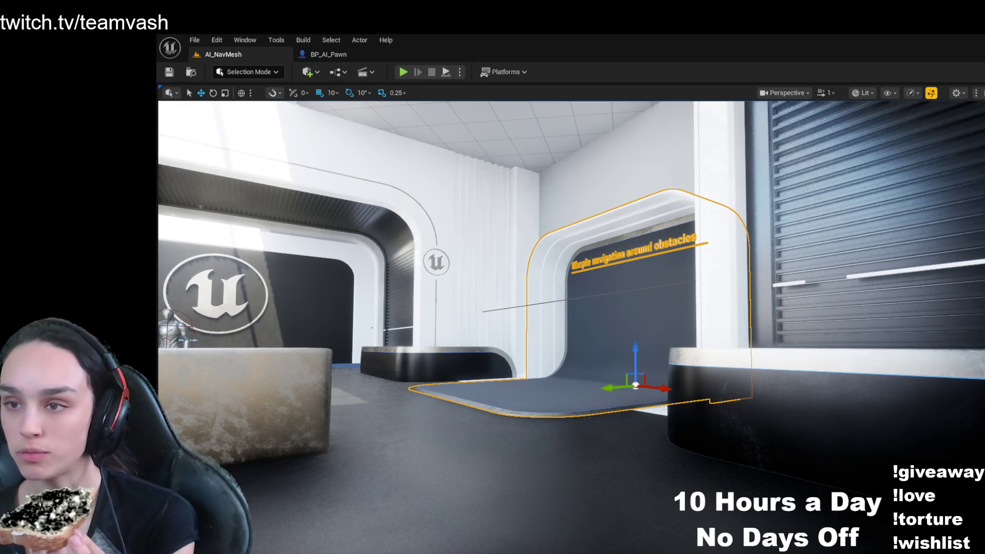
key(f)
key(f)
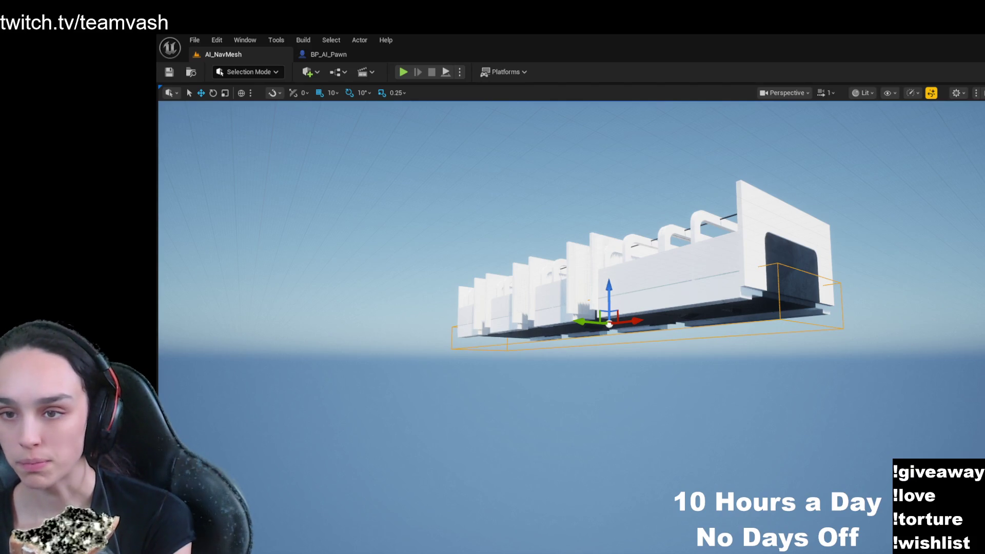
key(Down)
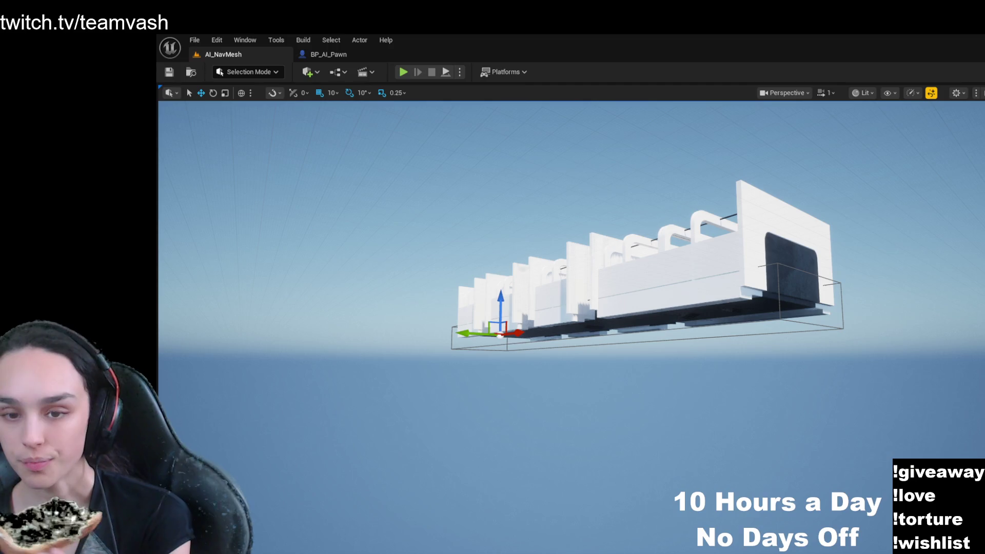
key(f)
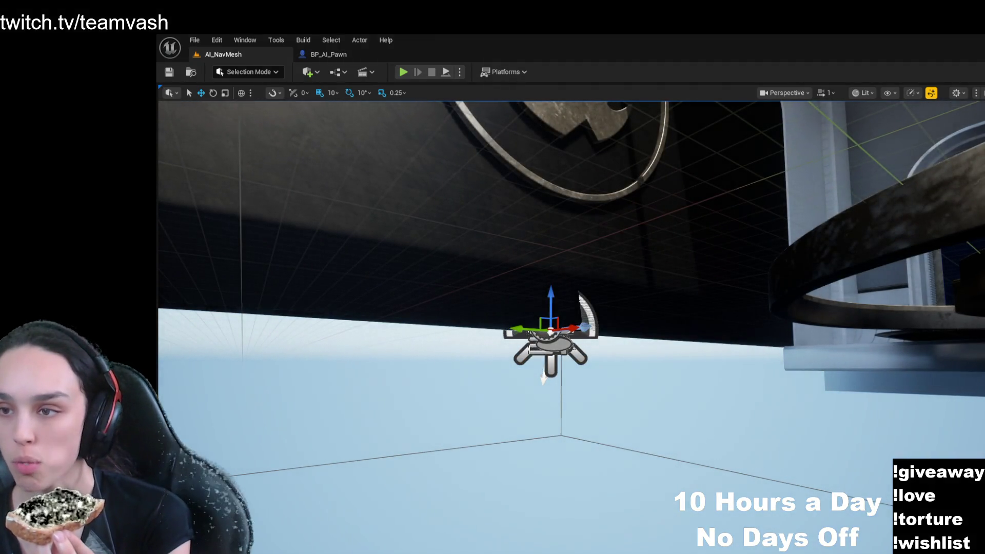
key(f)
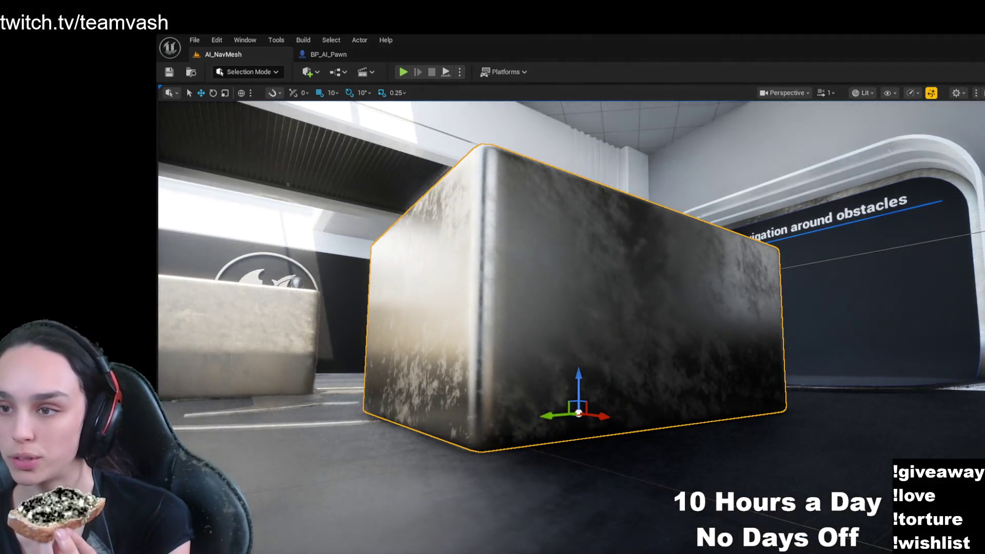
key(ctrl+z)
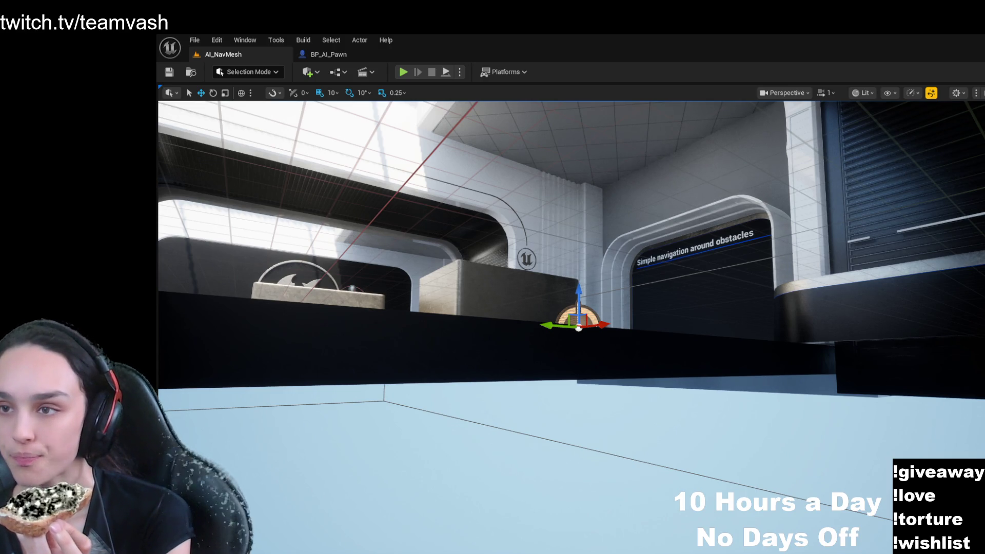
key(f)
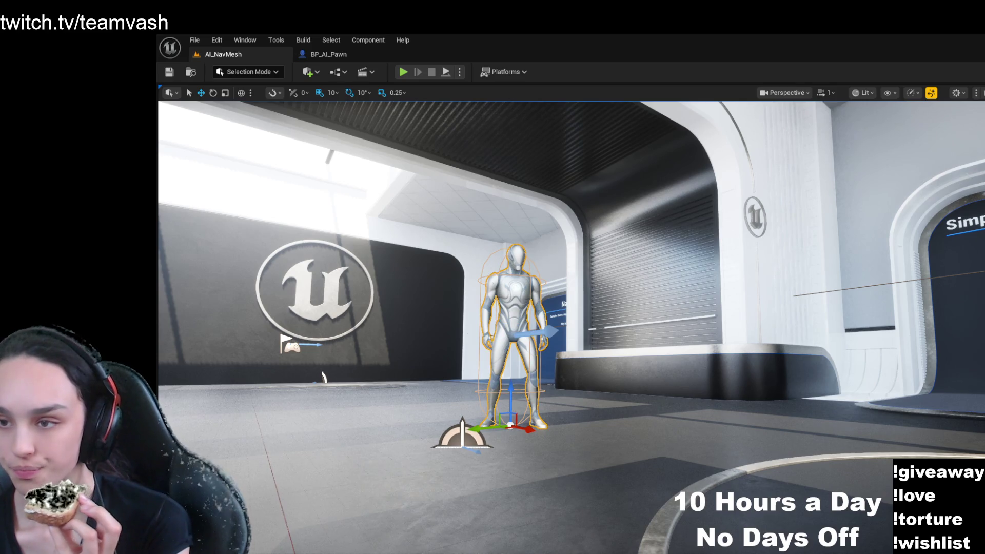
key(Escape)
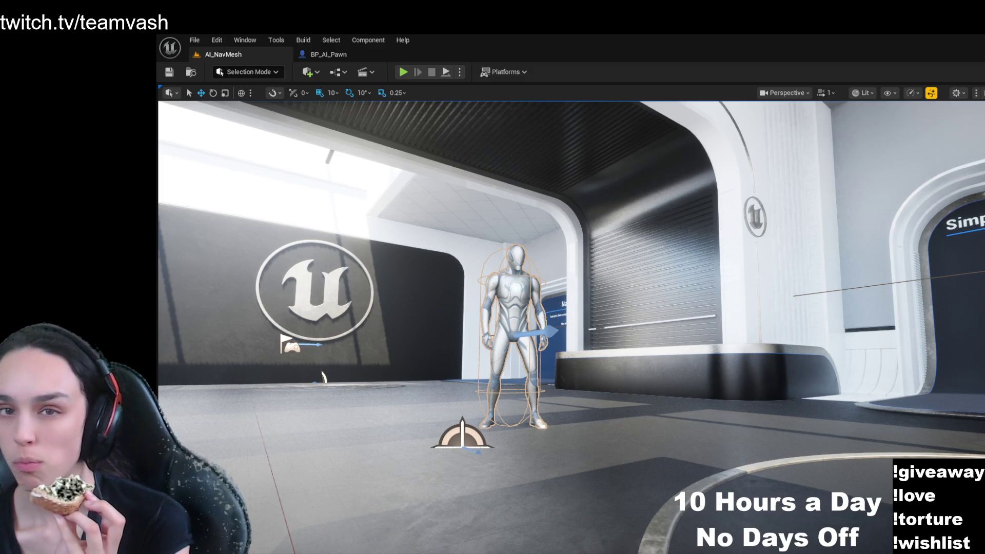
- Inspect BP_AI_Pawn's Construction Script and Viewport, then return to the AI_NavMesh level
click(366, 57)
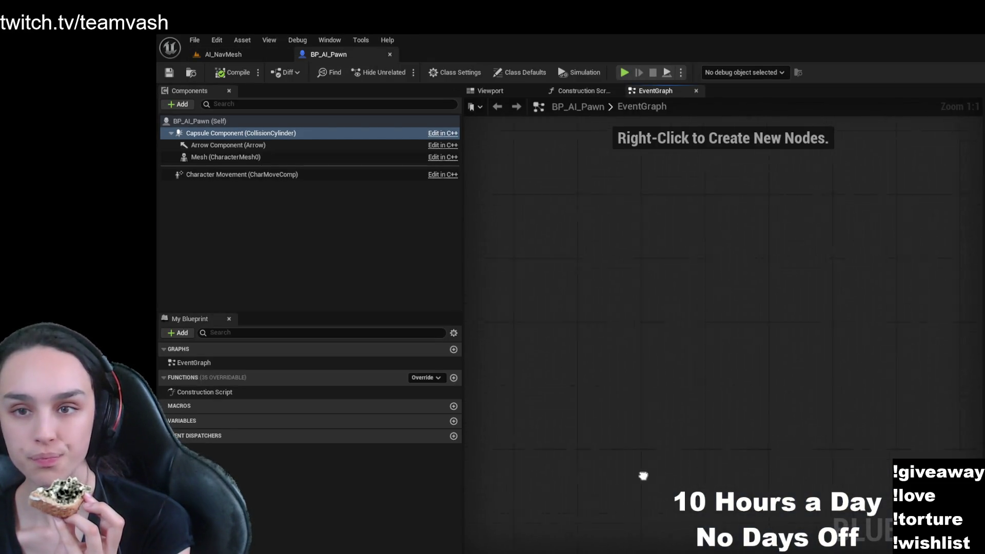
click(577, 90)
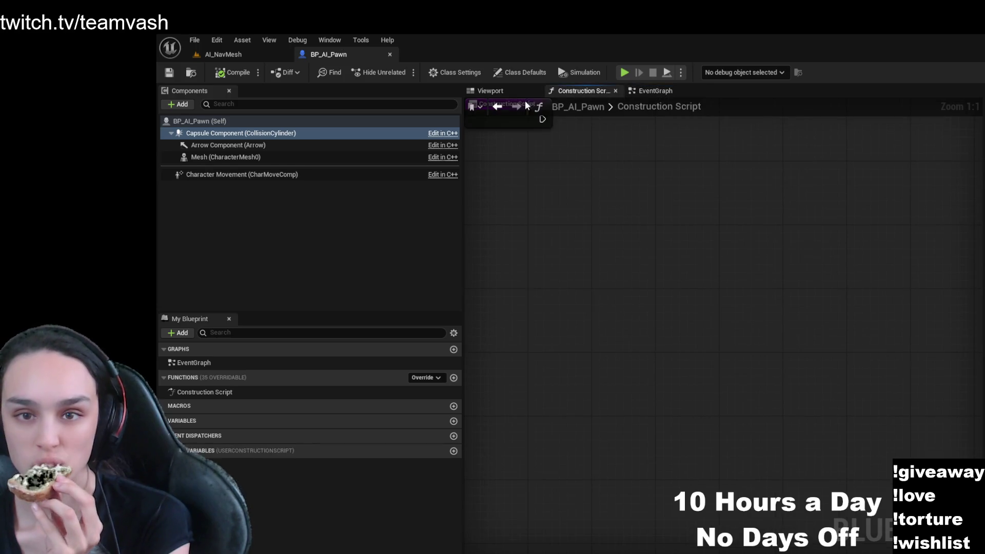
click(490, 91)
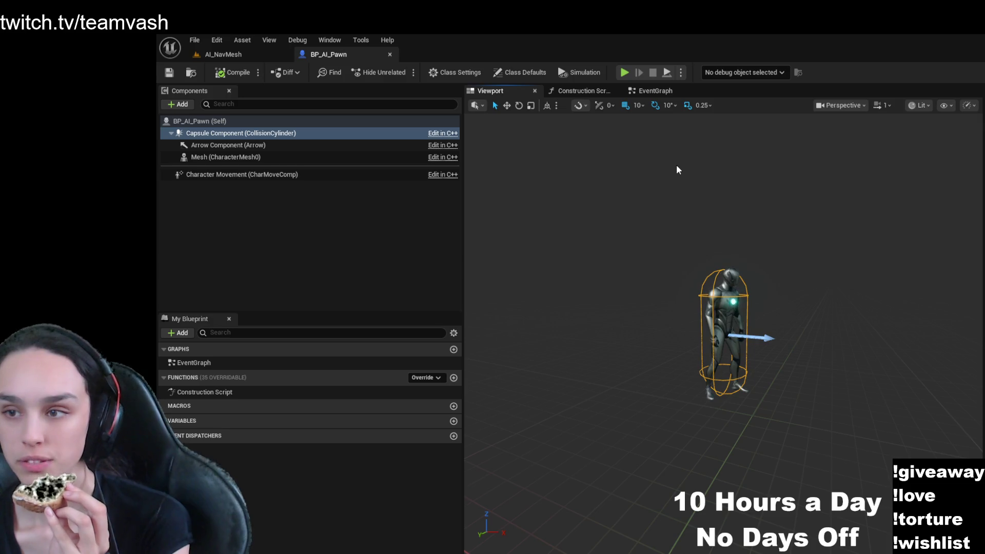
click(251, 53)
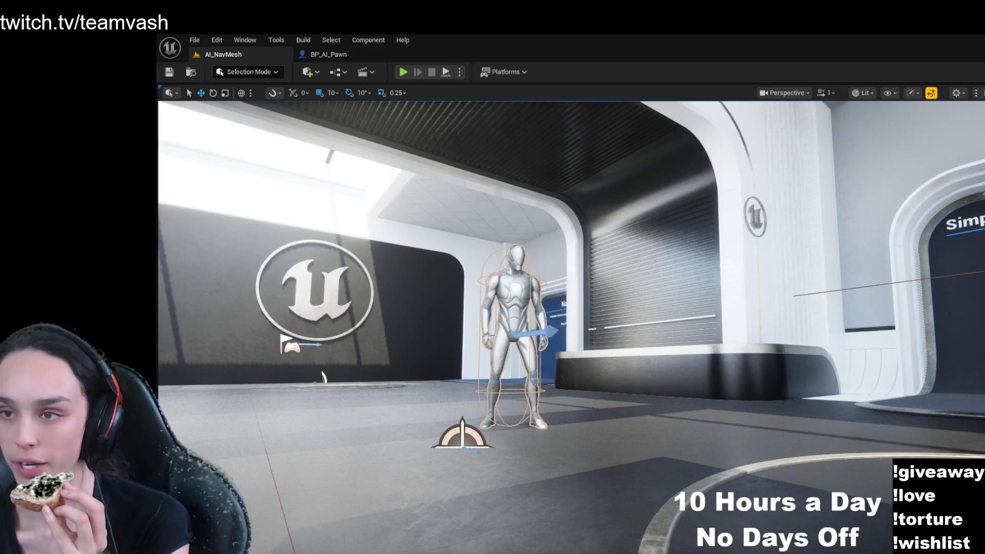
key(f)
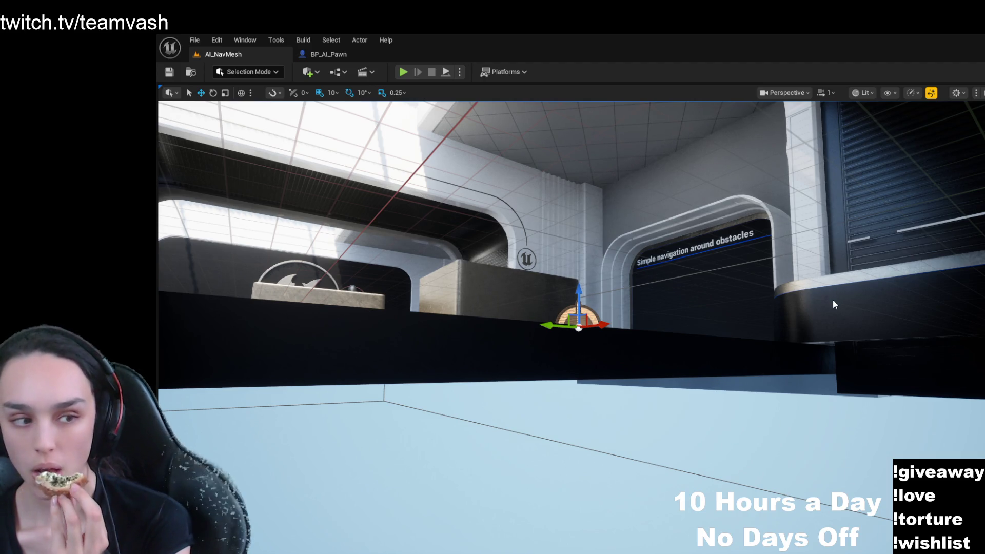
key(alt+shift+r)
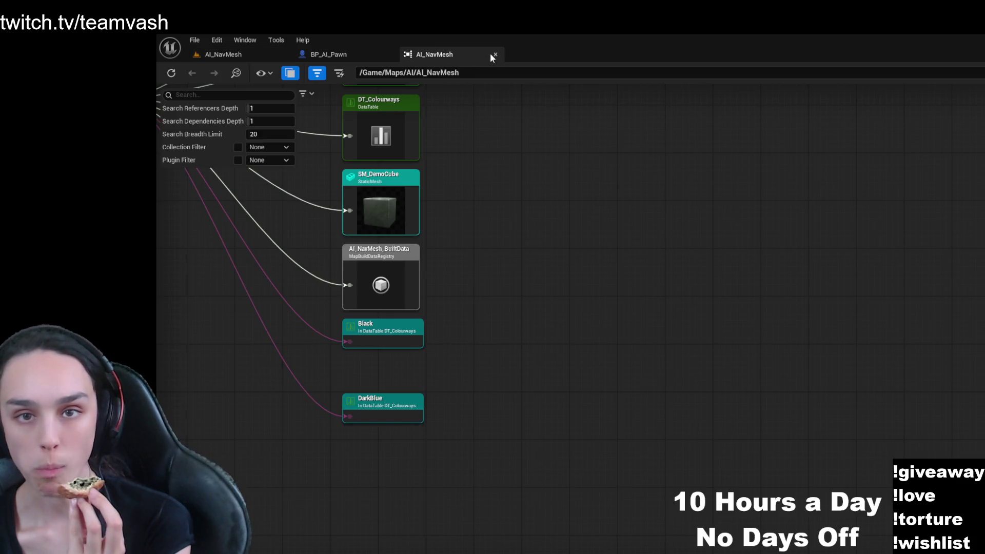
scroll(638, 446, up, 2)
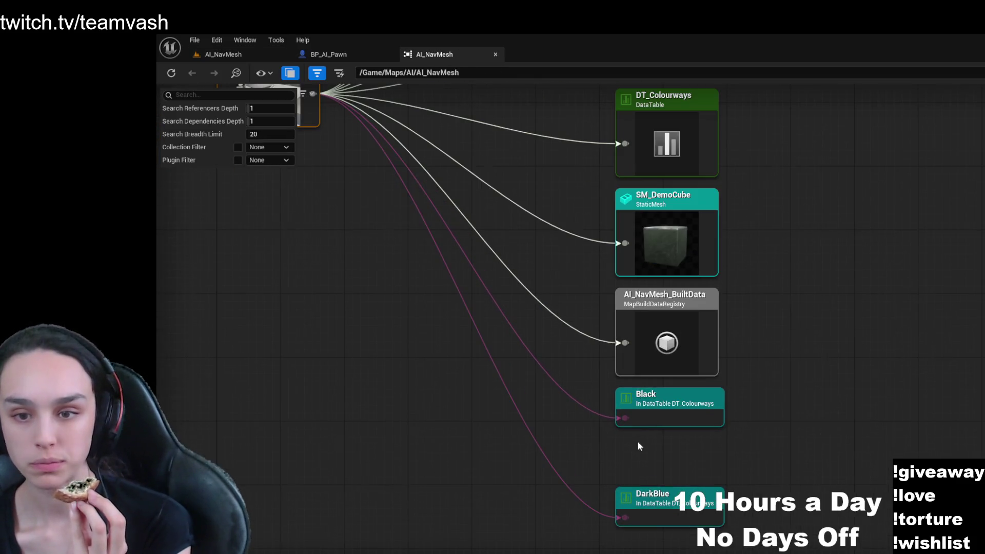
mouse_move(546, 227)
mouse_down()
mouse_move(539, 347)
mouse_move(518, 326)
mouse_move(521, 414)
mouse_move(547, 323)
mouse_up()
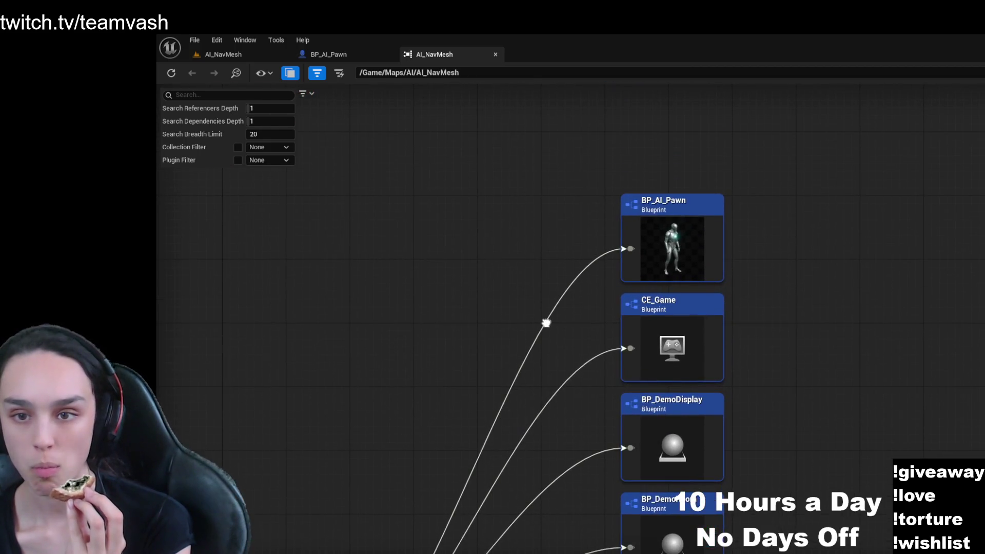
drag(570, 442, 572, 180)
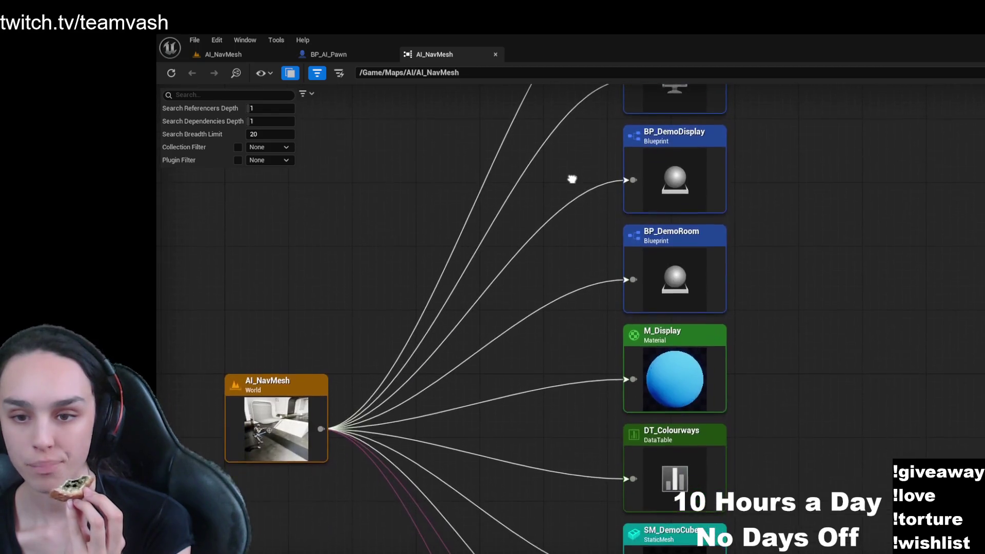
drag(519, 119, 519, 315)
click(661, 129)
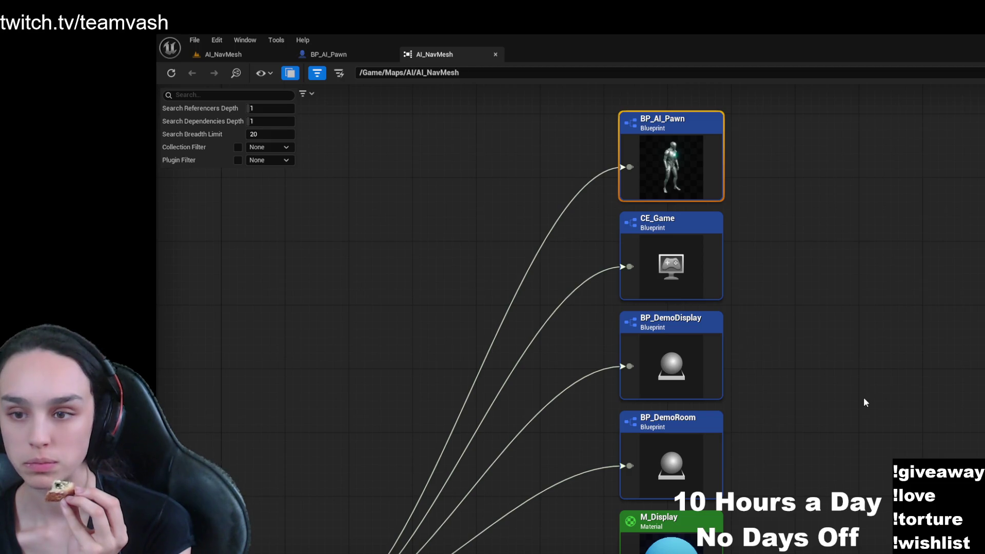
- Close the Reference Viewer and fly through the AI_NavMesh level to the AI character by the crates
click(497, 55)
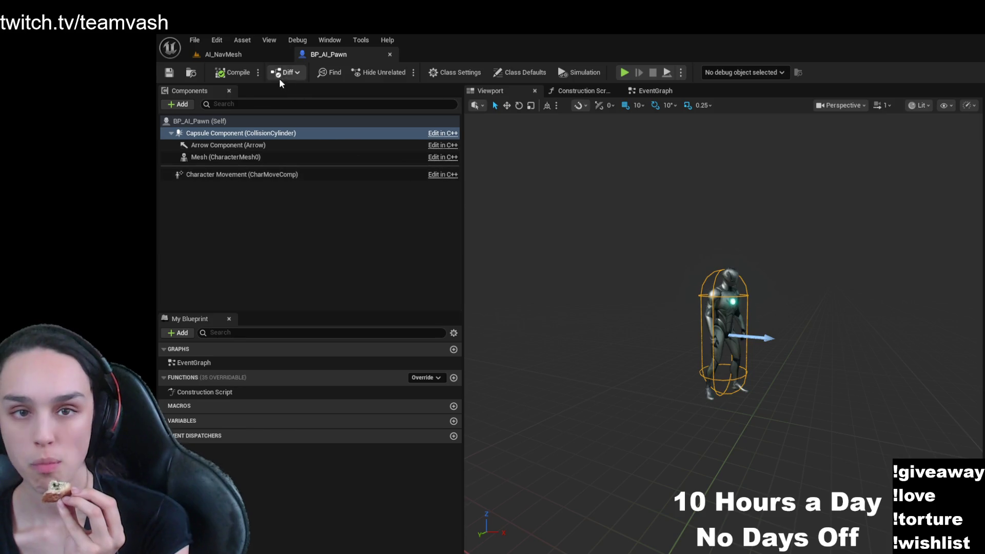
click(221, 55)
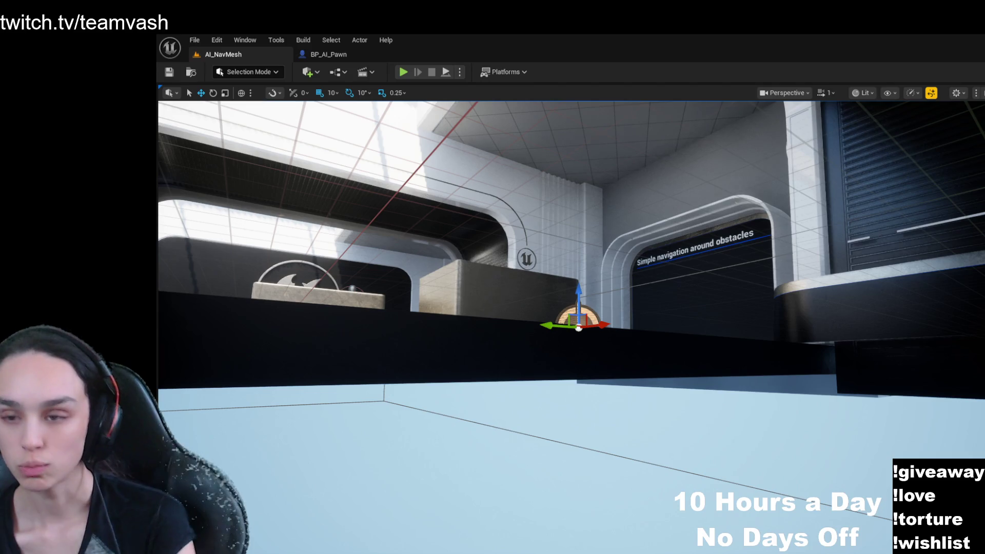
key(w)
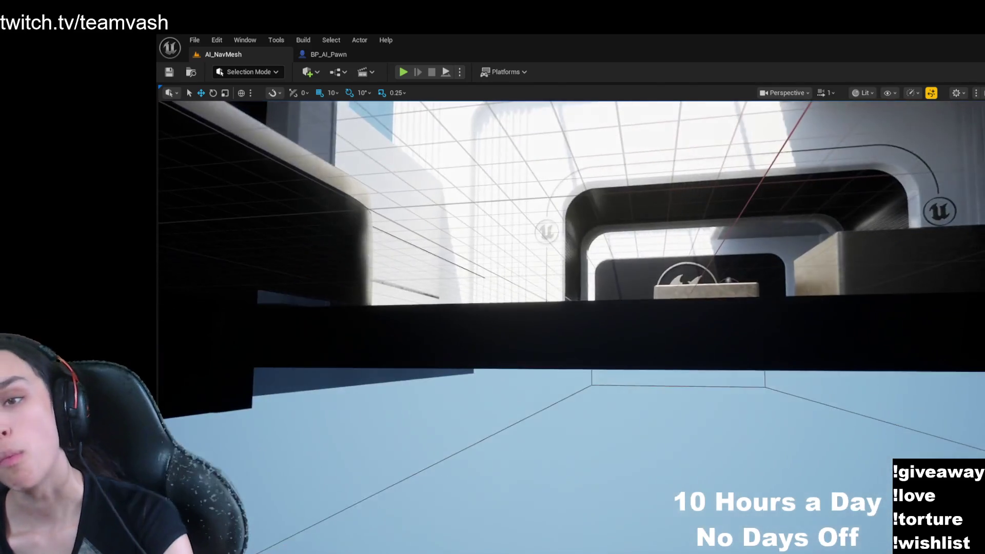
key(w)
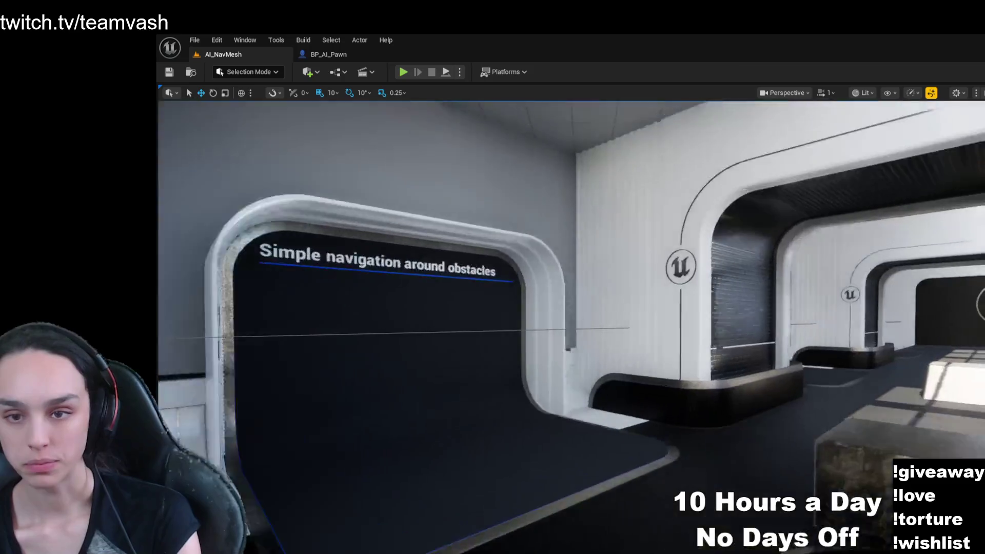
key(w)
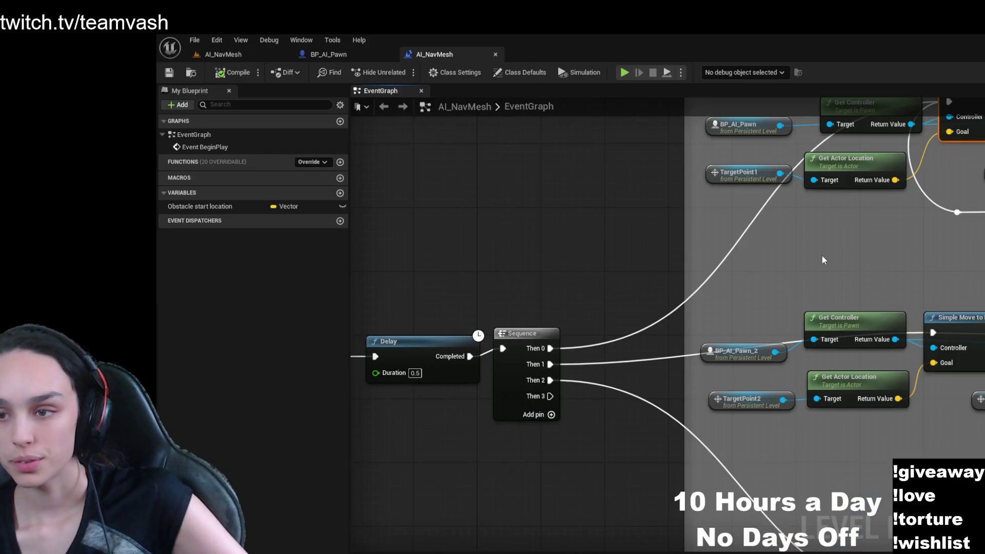
- Pan the EventGraph to review the BP_AI_Pawn_2 and BP_AI_Pawn_3 move chains and 5.0-second Delays
drag(693, 259, 581, 276)
mouse_move(787, 447)
mouse_down()
mouse_move(652, 451)
mouse_move(813, 461)
mouse_move(675, 488)
mouse_move(828, 461)
mouse_move(949, 424)
mouse_move(794, 484)
mouse_move(542, 471)
mouse_move(703, 468)
mouse_move(661, 484)
mouse_move(568, 477)
mouse_move(862, 459)
mouse_move(952, 293)
mouse_move(884, 244)
mouse_up()
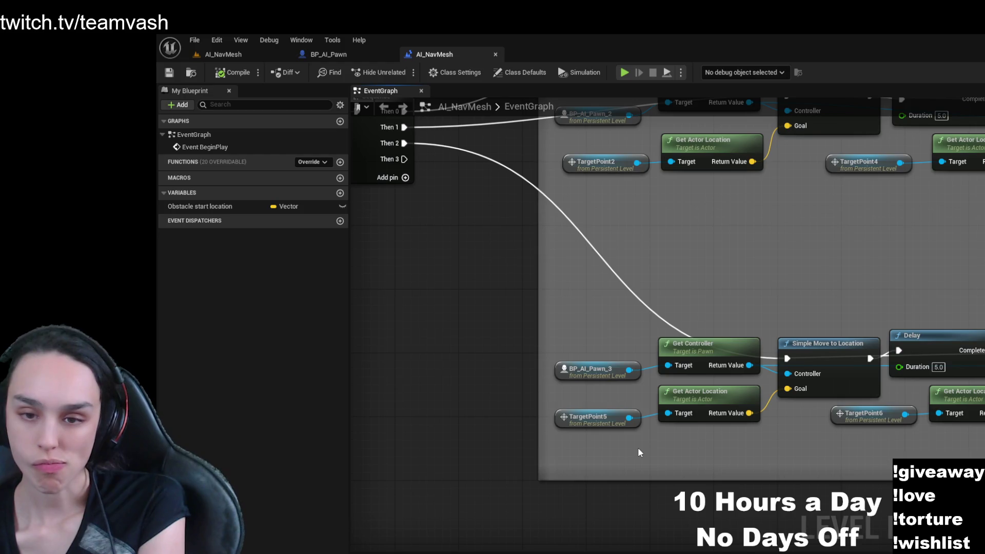
mouse_move(754, 447)
mouse_down()
mouse_move(437, 440)
mouse_move(590, 442)
mouse_move(584, 451)
mouse_move(672, 497)
mouse_up()
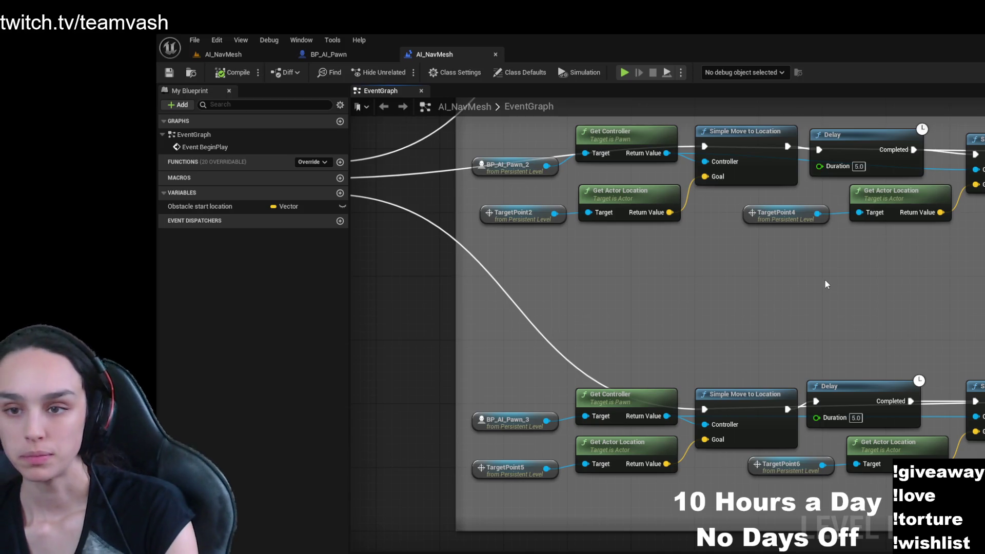
drag(873, 290, 765, 306)
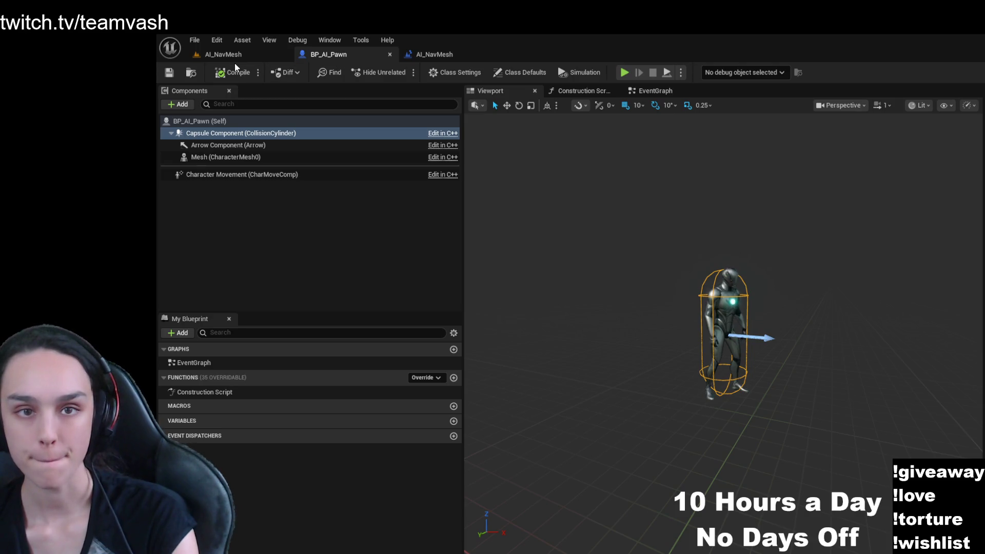
- Select and focus the floor Nav Link Proxy, then open the level's Reference Viewer with Alt+Shift+R
click(235, 57)
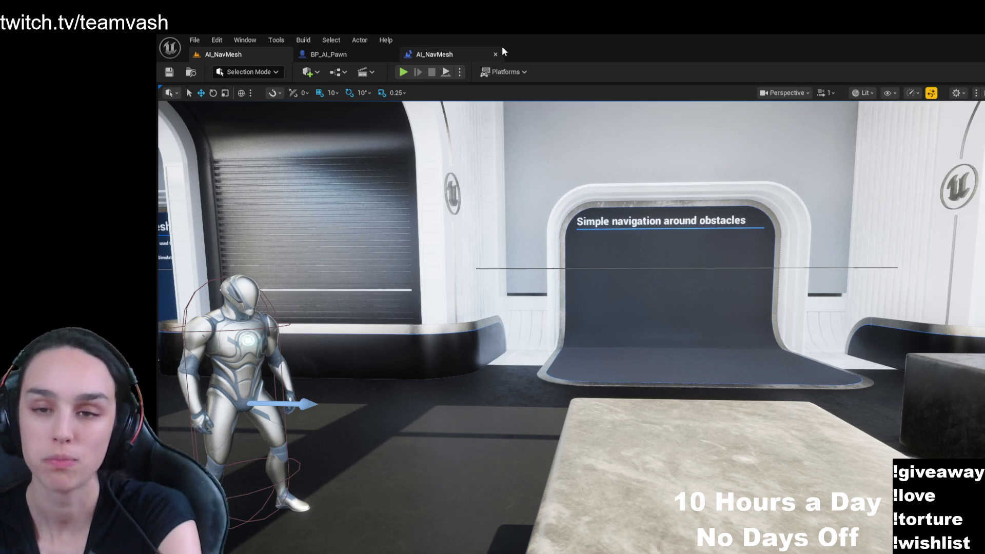
drag(502, 205, 750, 206)
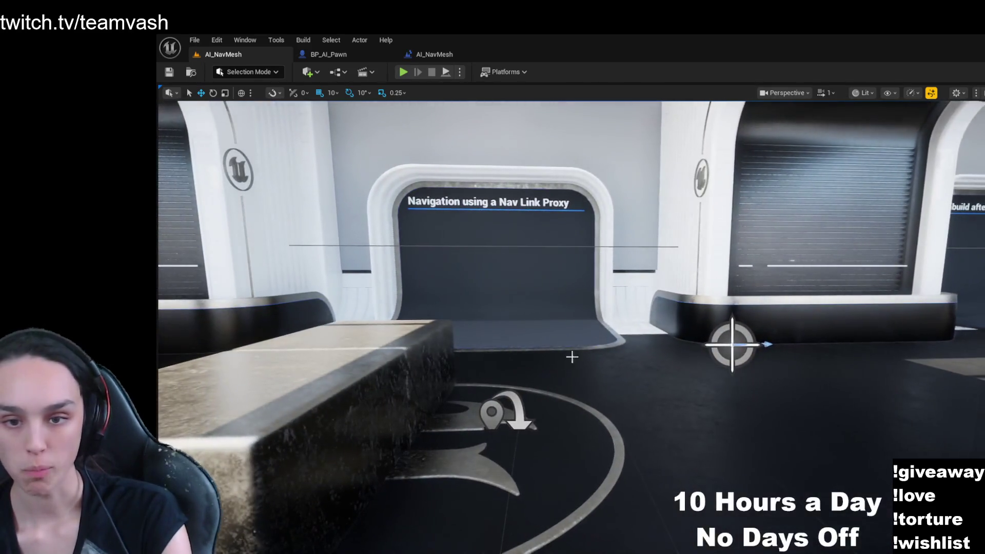
click(513, 417)
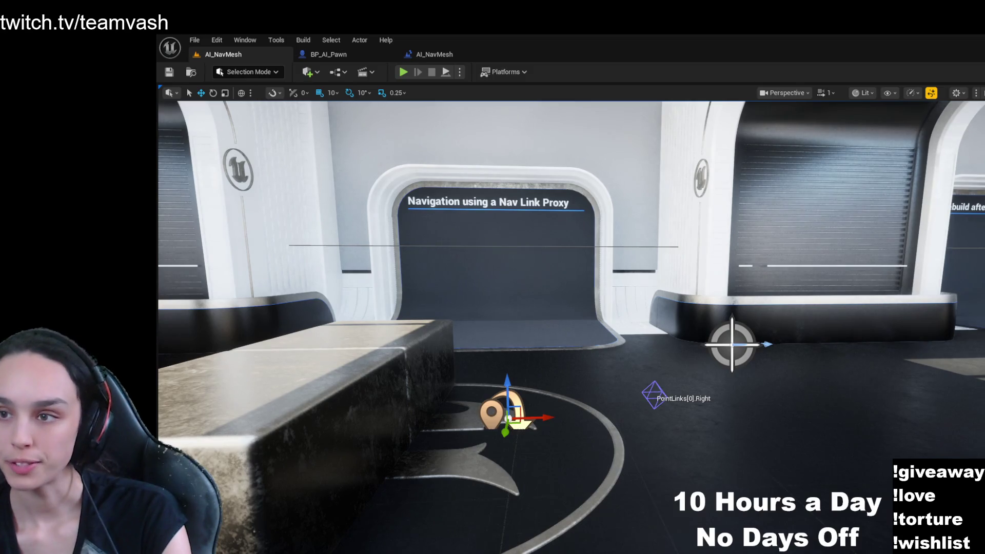
key(f)
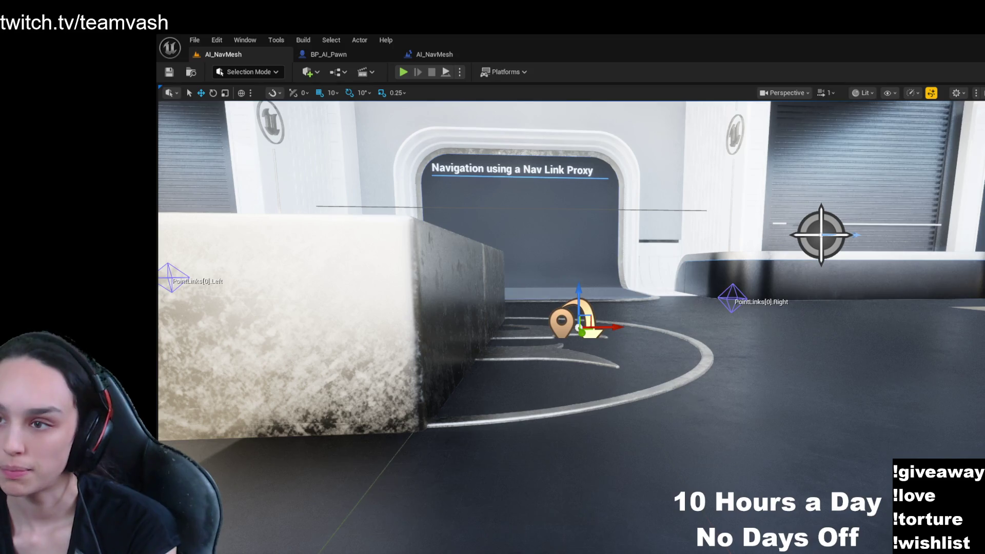
key(alt+shift+r)
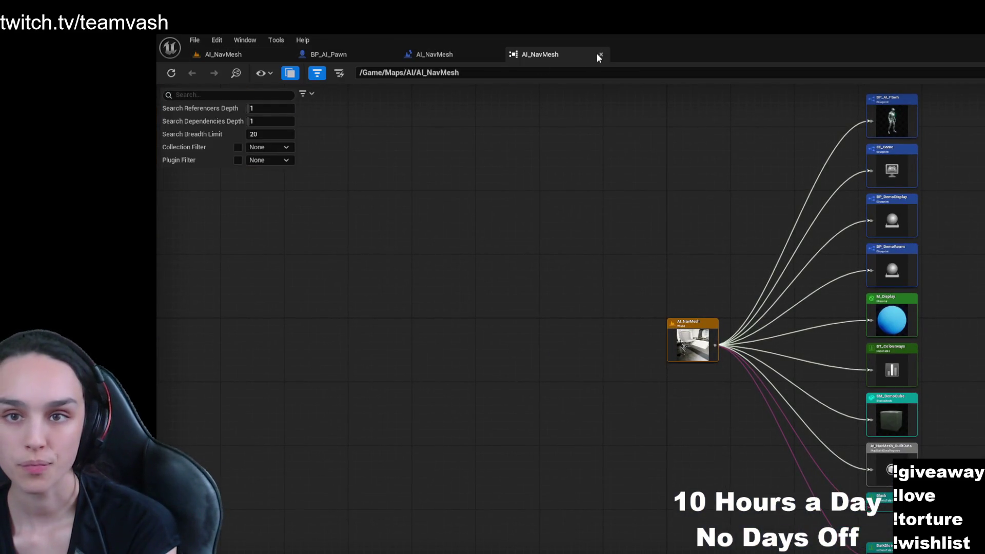
- Close the Reference Viewer and go back to the AI_NavMesh level viewport
click(600, 54)
click(251, 53)
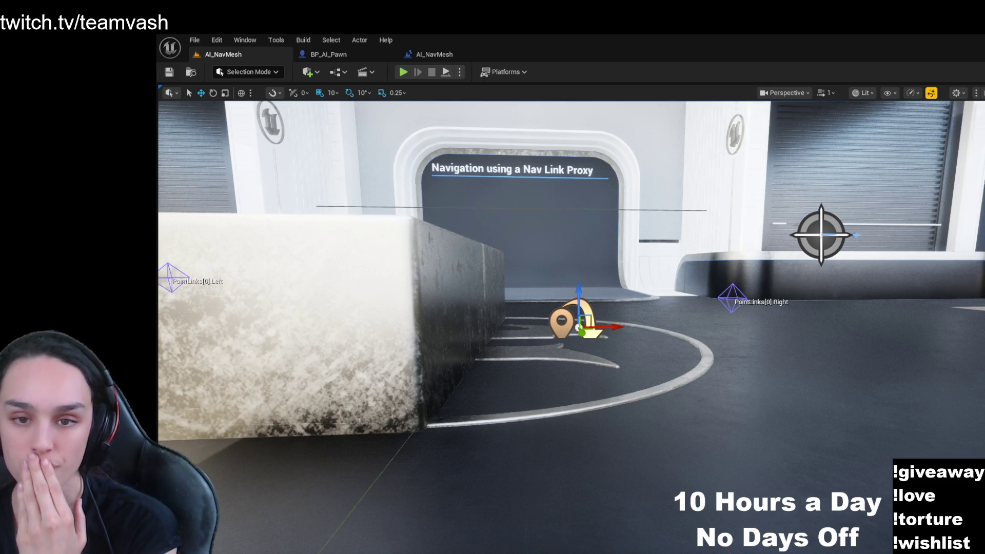
- Deselect the Nav Link Proxy by clicking a wall, then open the Window menu
click(639, 269)
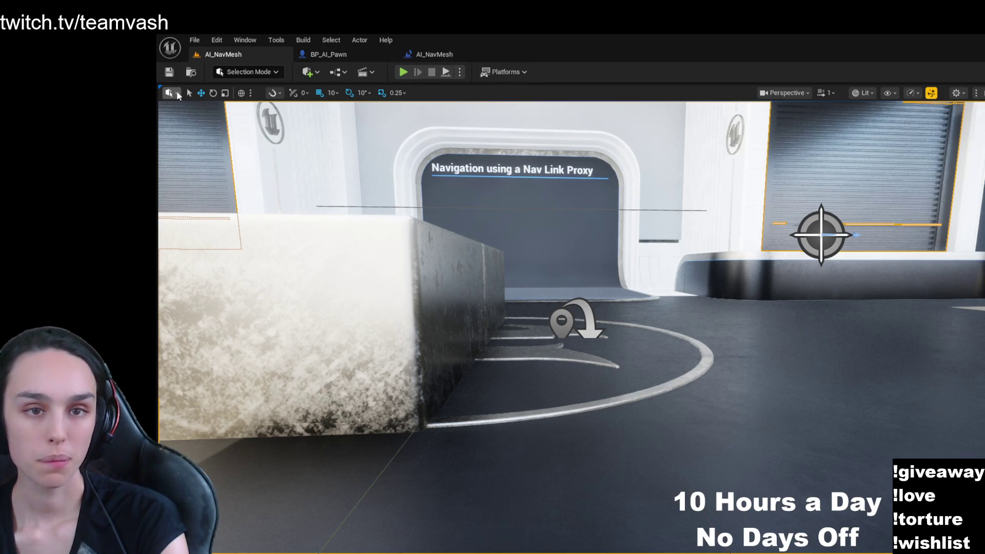
click(248, 43)
- Open Place Actors, filter it with 'navli' and select the Nav Link Proxy class
click(293, 229)
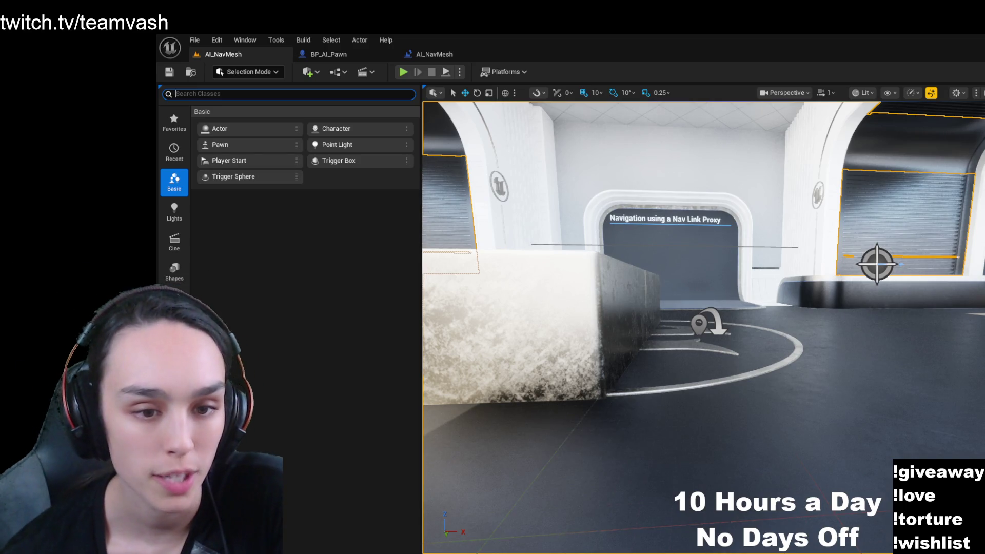
click(174, 332)
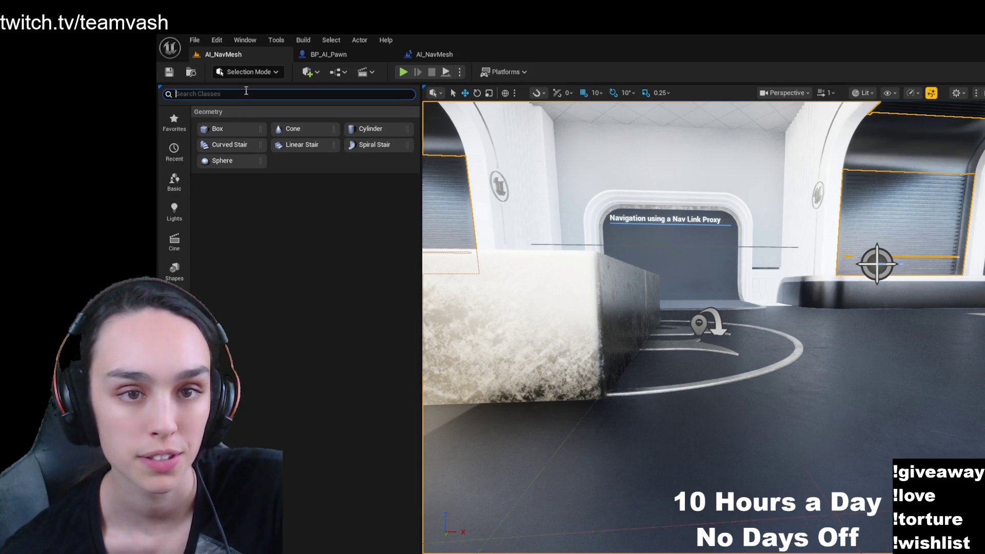
click(226, 94)
text(nav)
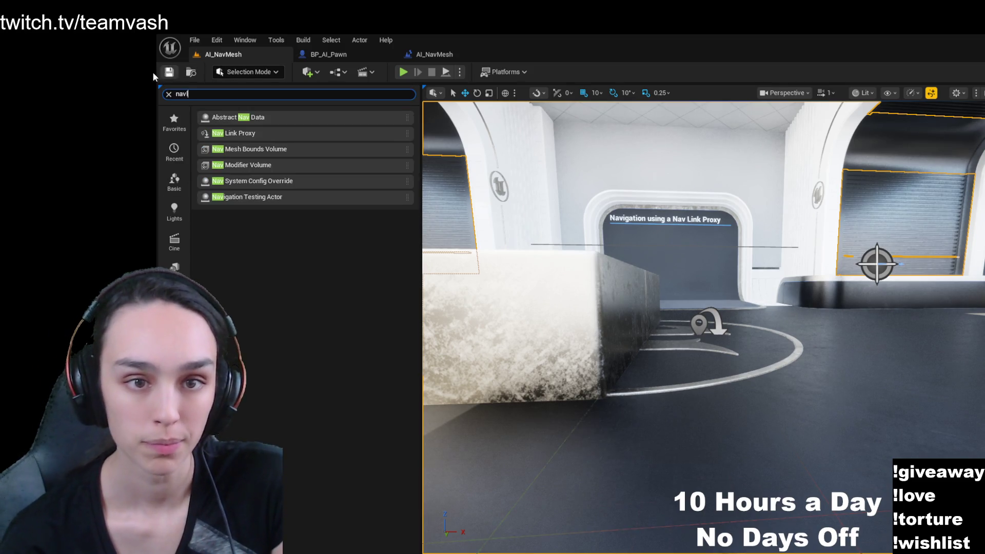
text(li)
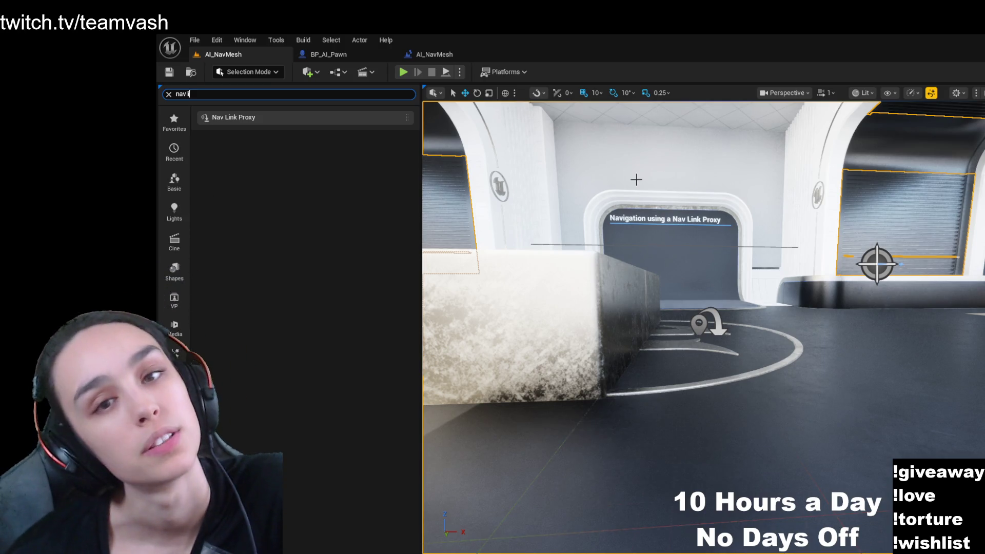
click(260, 118)
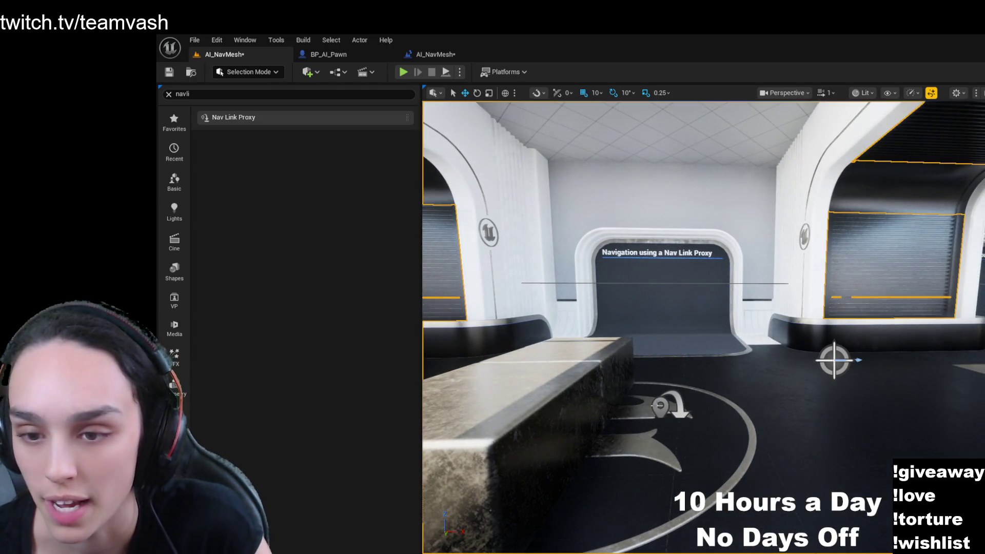
- Drop a new Nav Link Proxy on the floor beside the ramp and frame it
drag(661, 405, 667, 408)
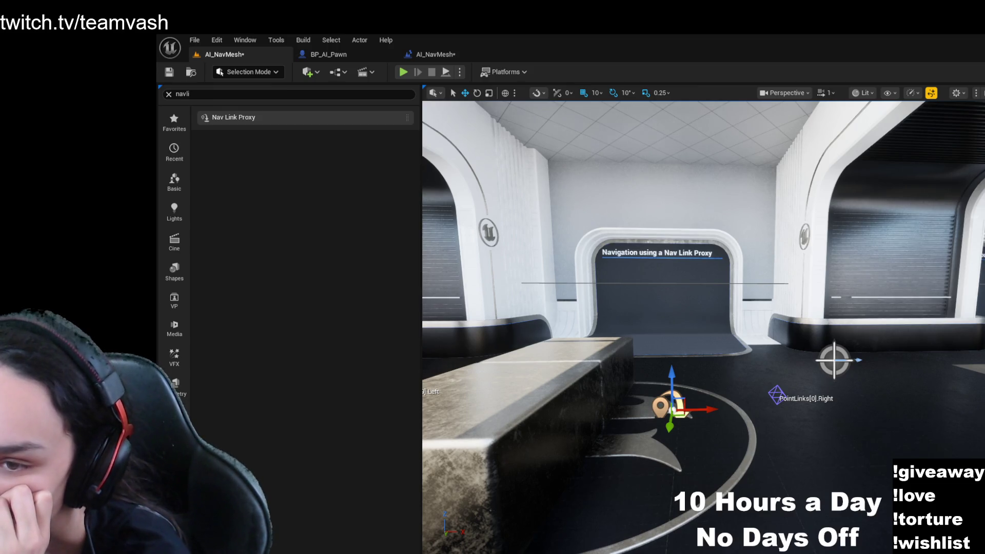
mouse_move(703, 329)
mouse_down()
mouse_move(616, 329)
mouse_move(611, 272)
mouse_up()
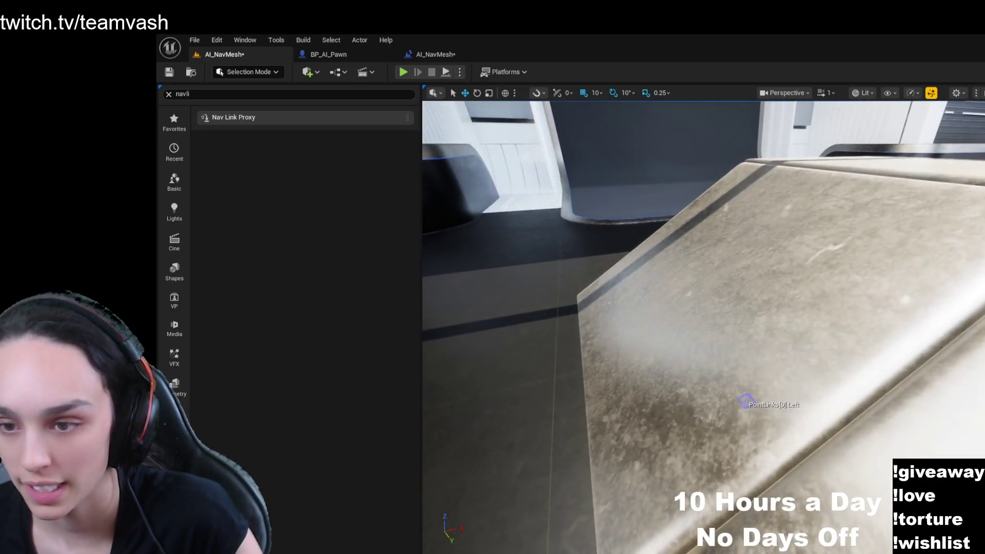
key(f)
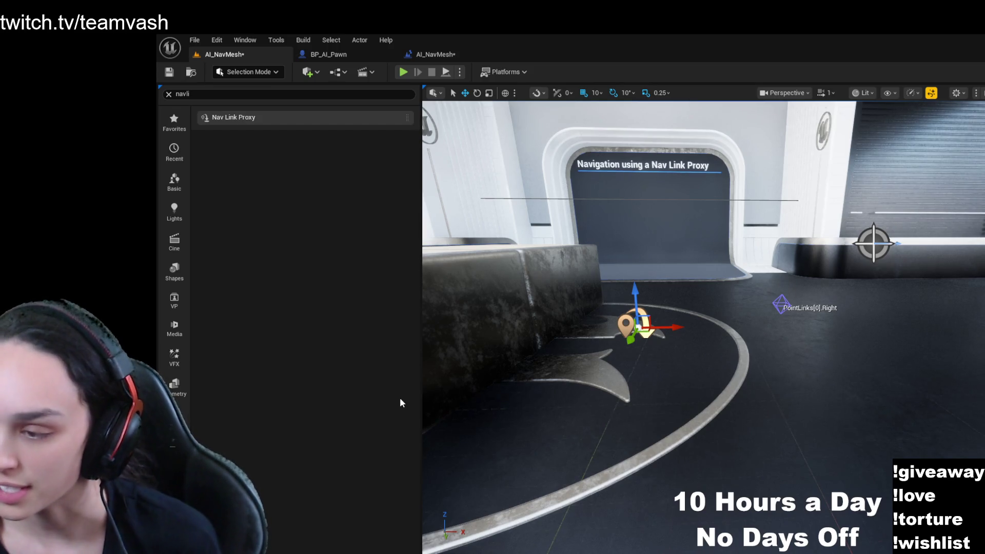
click(873, 244)
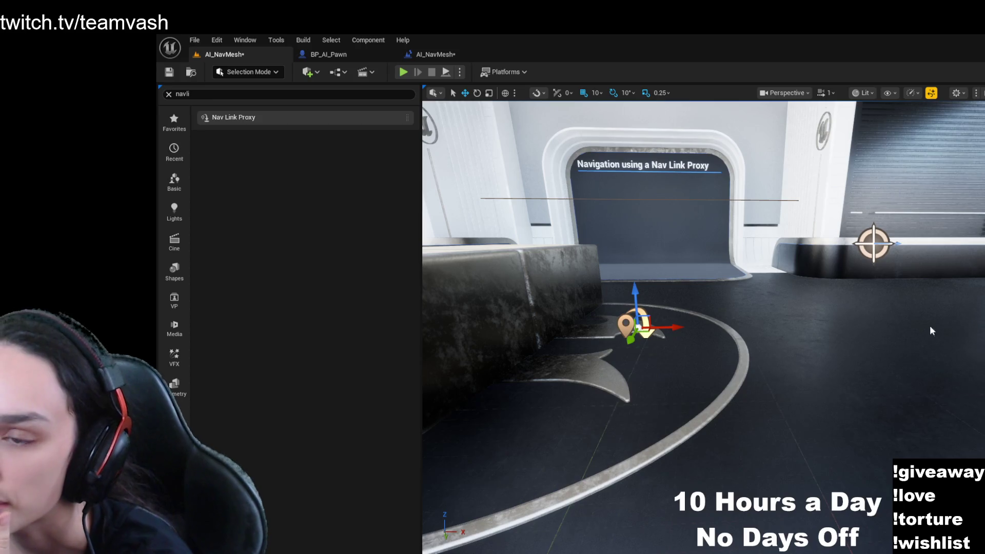
mouse_move(703, 329)
mouse_down()
mouse_move(667, 329)
mouse_move(719, 339)
mouse_move(738, 329)
mouse_up()
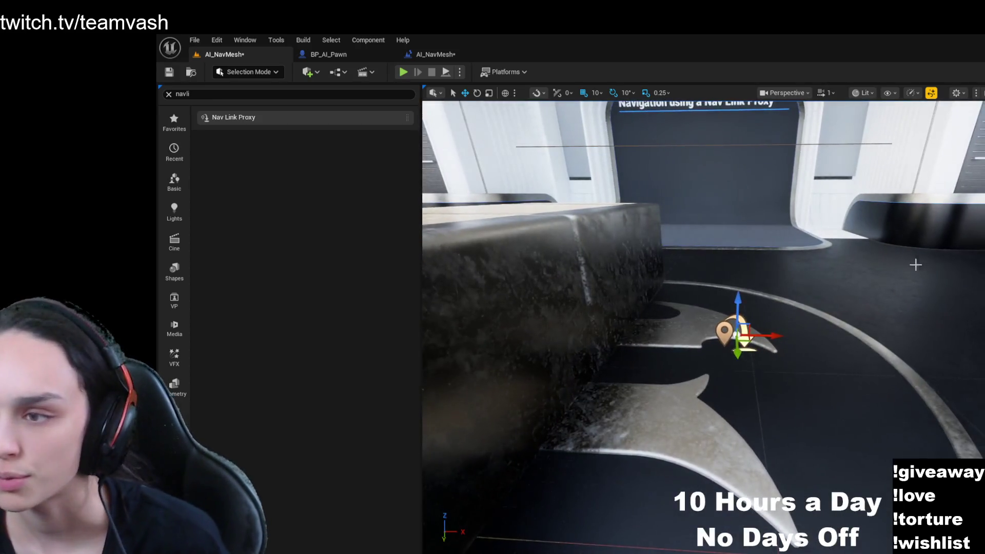
key(Escape)
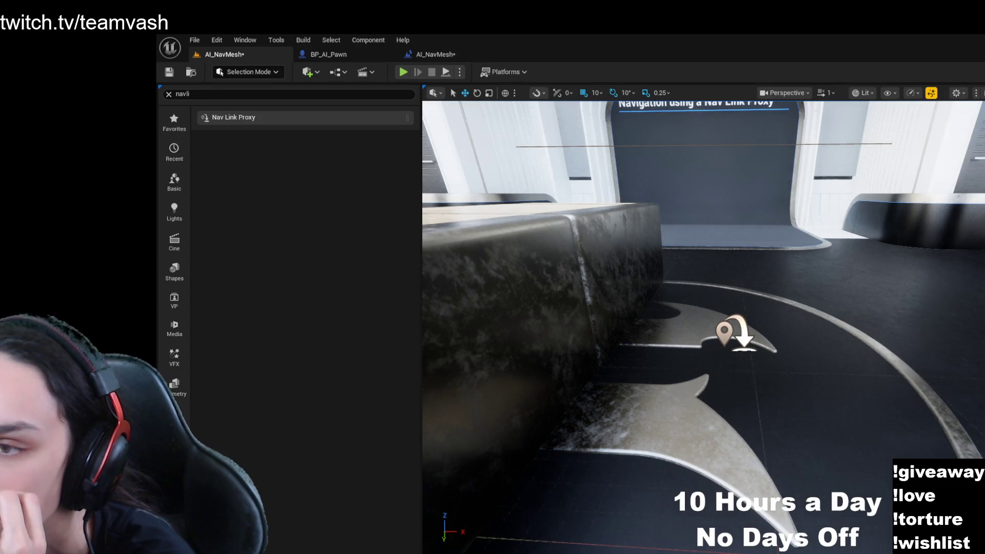
click(739, 333)
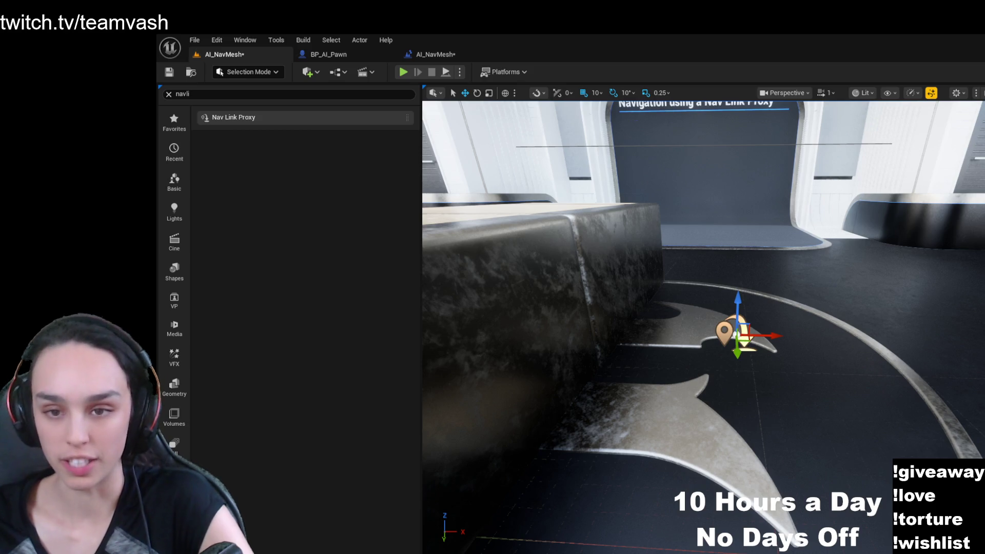
mouse_move(703, 328)
mouse_down()
mouse_move(647, 321)
mouse_move(754, 398)
mouse_up()
drag(873, 351, 478, 269)
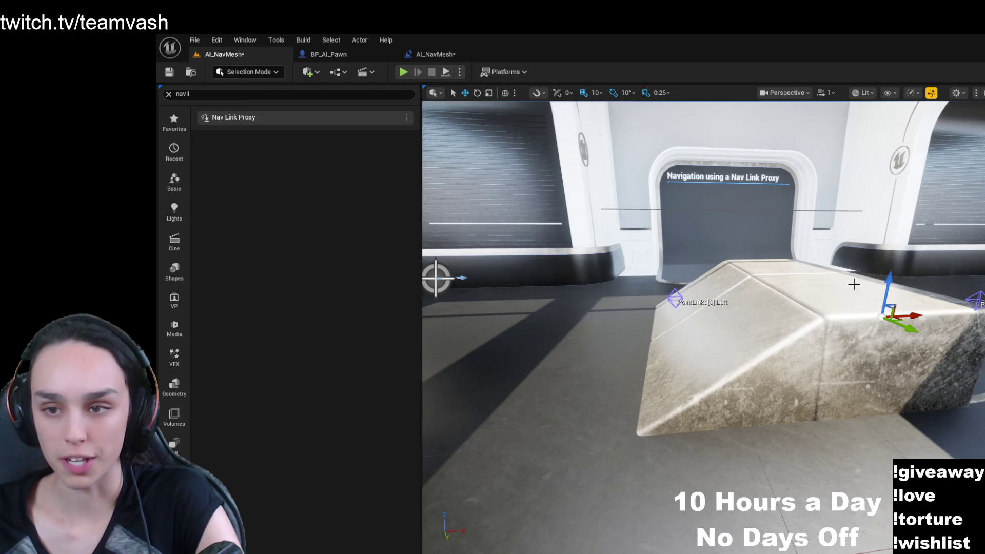
key(f)
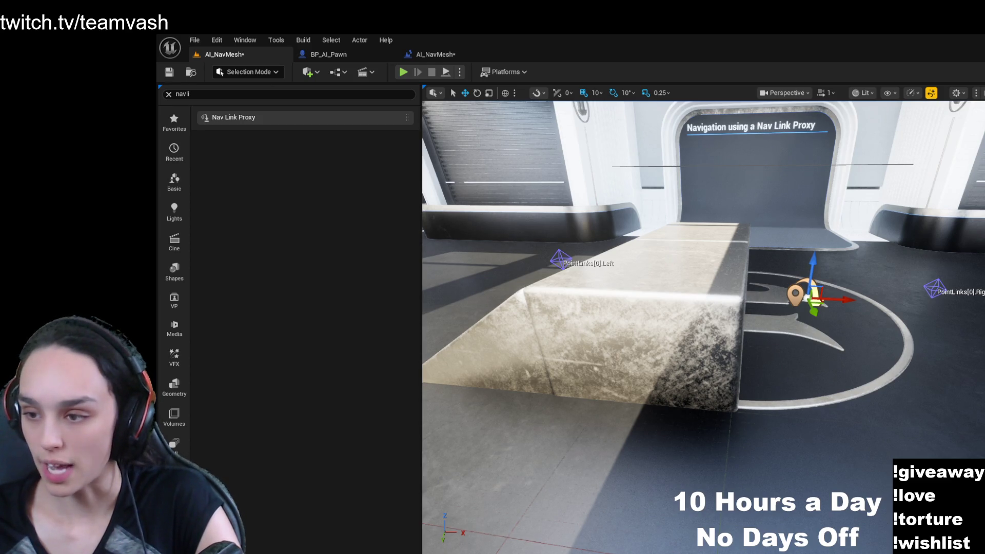
drag(703, 328, 741, 331)
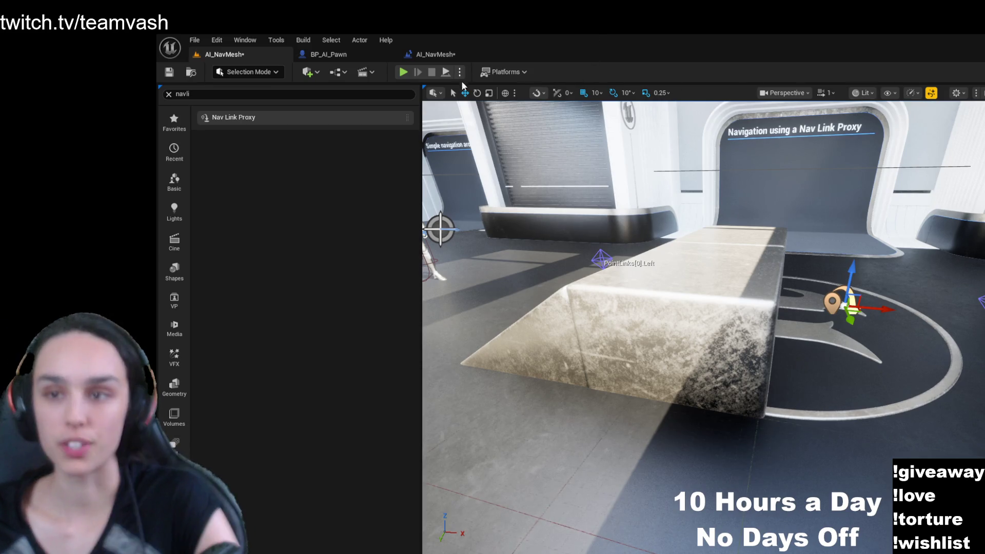
- Play the level and follow the AI pawn running toward the ramp
click(404, 73)
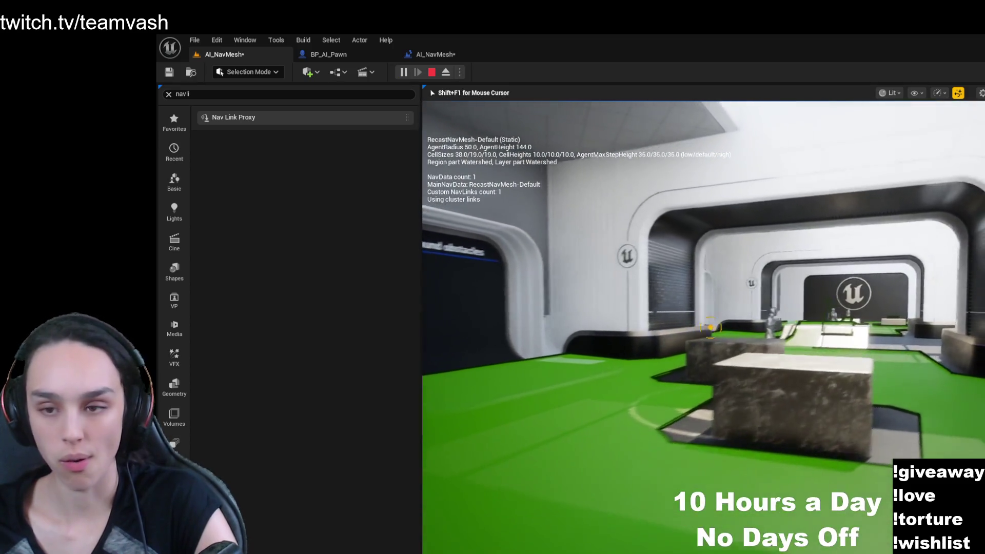
key(w)
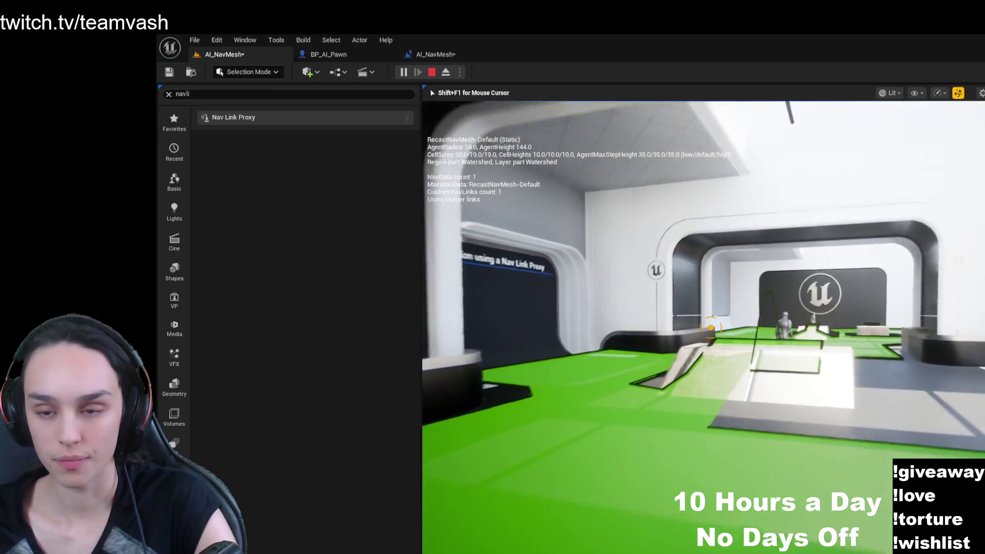
key(w)
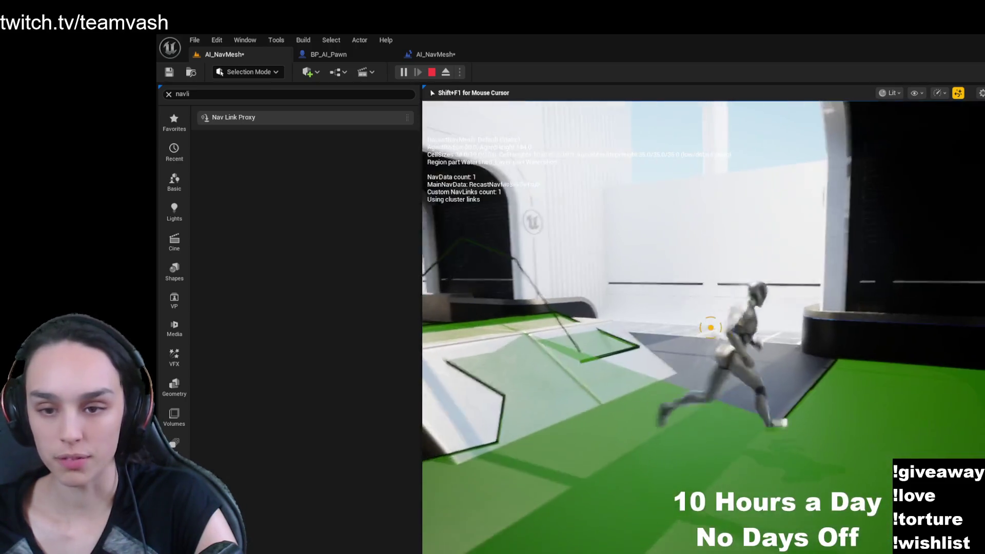
key(s)
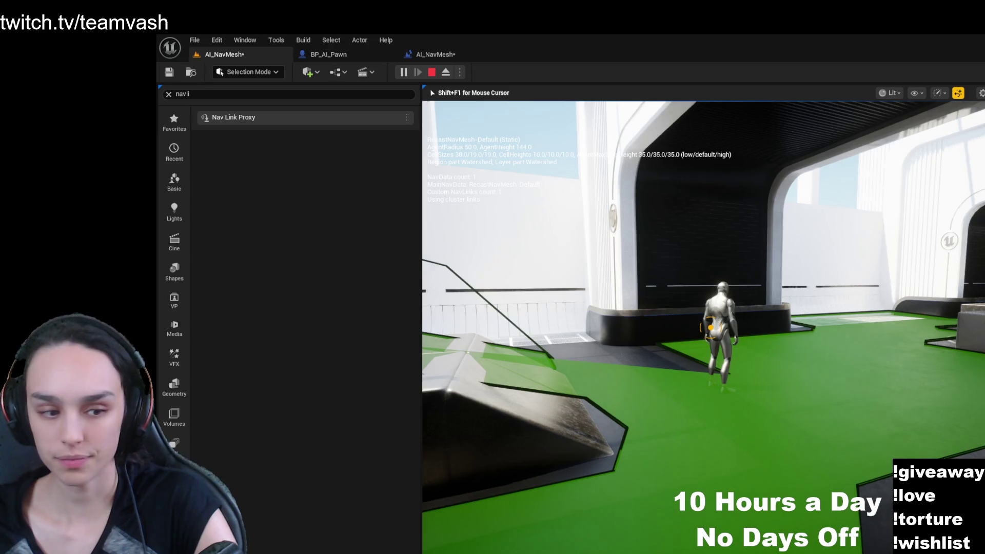
key(w)
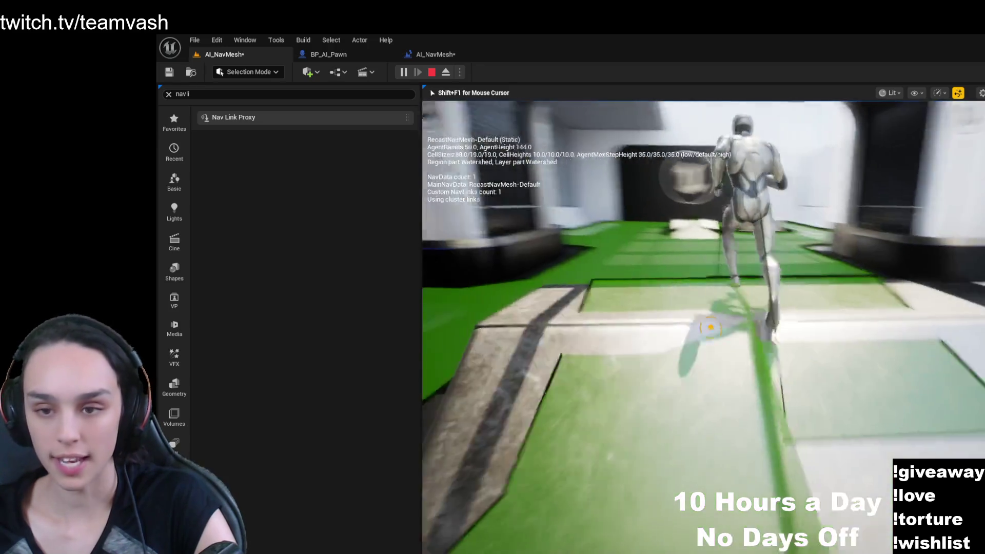
key(w)
- Stop the play test and show the Sequence node in the AI_NavMesh EventGraph
key(shift+F1)
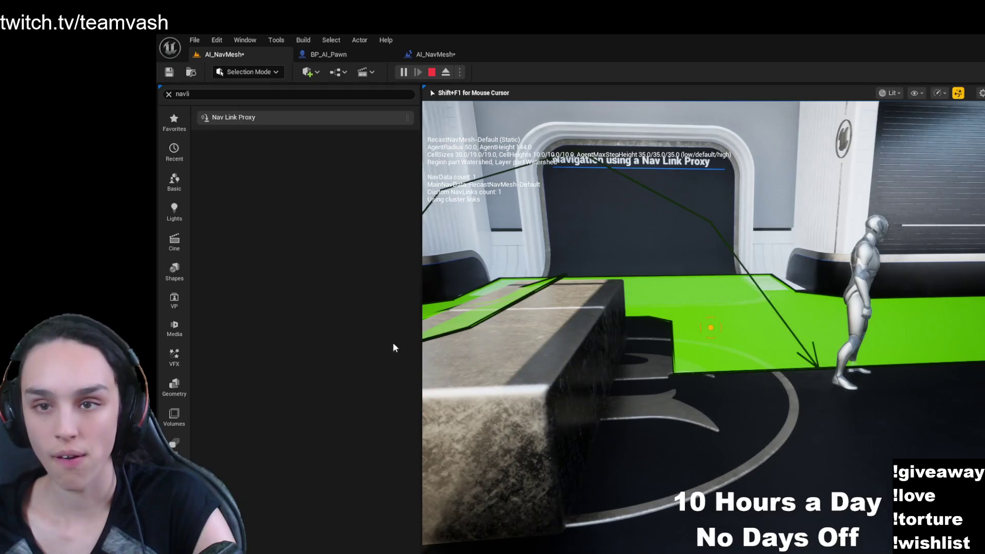
click(431, 72)
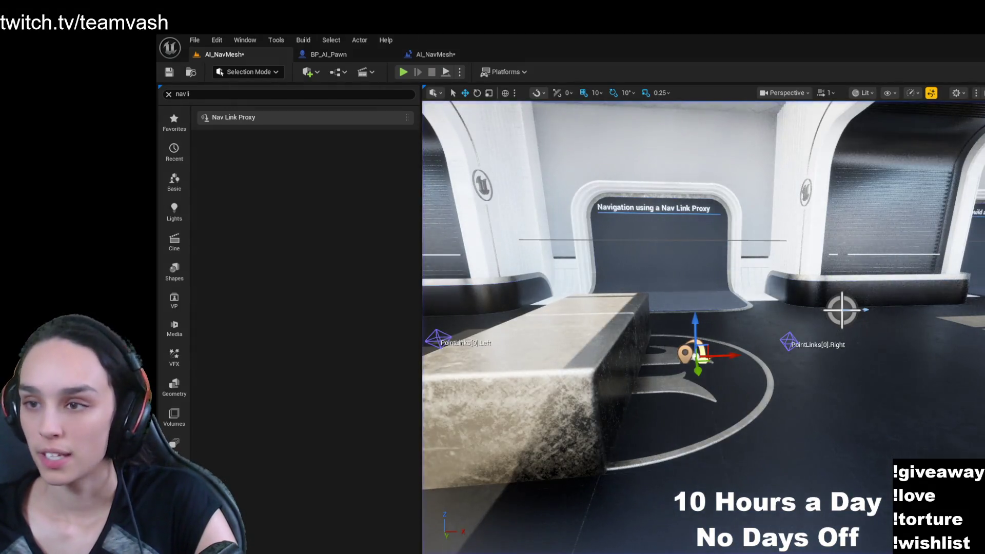
click(453, 57)
mouse_move(978, 383)
mouse_down()
mouse_move(984, 374)
mouse_move(919, 454)
mouse_move(921, 436)
mouse_up()
- Find the move loop comment box and move its lower Delay node up into place
drag(801, 436, 978, 411)
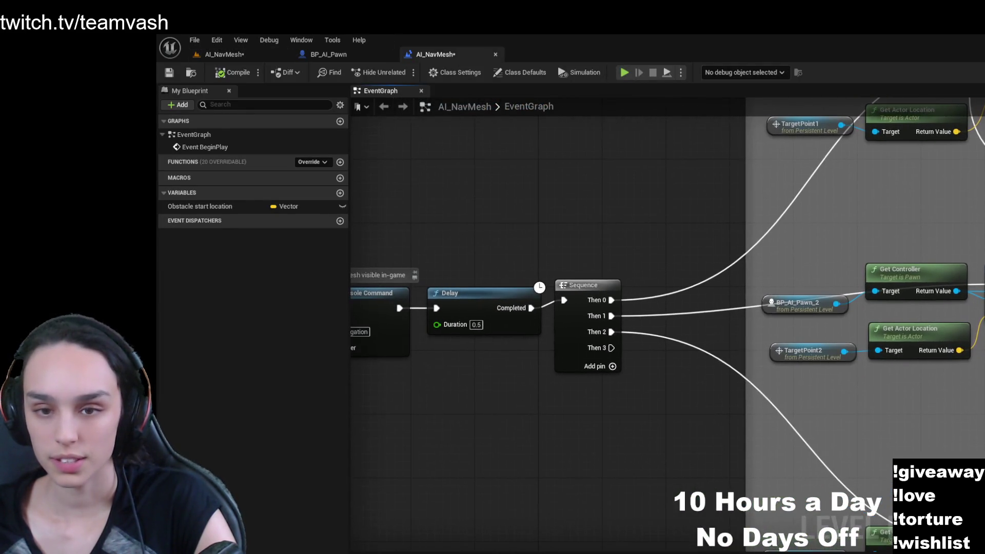
drag(883, 418, 984, 411)
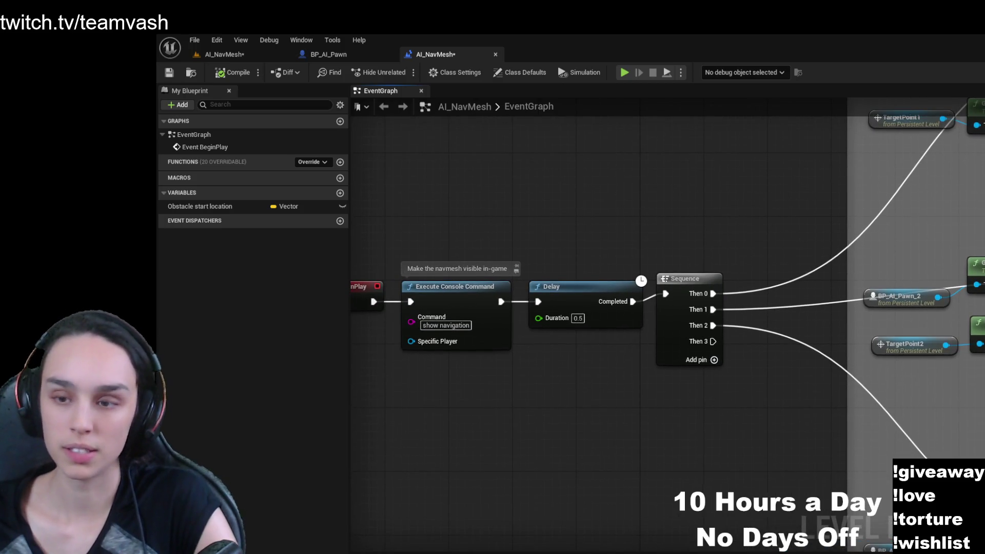
mouse_move(665, 406)
mouse_down()
mouse_move(548, 471)
mouse_move(510, 548)
mouse_move(694, 440)
mouse_up()
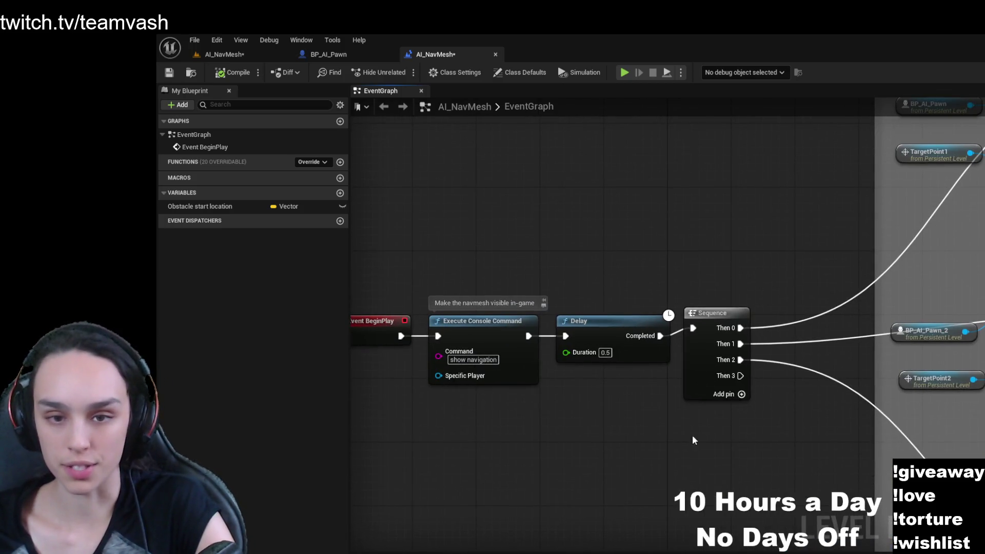
mouse_move(595, 433)
mouse_down()
mouse_move(684, 422)
mouse_move(487, 495)
mouse_up()
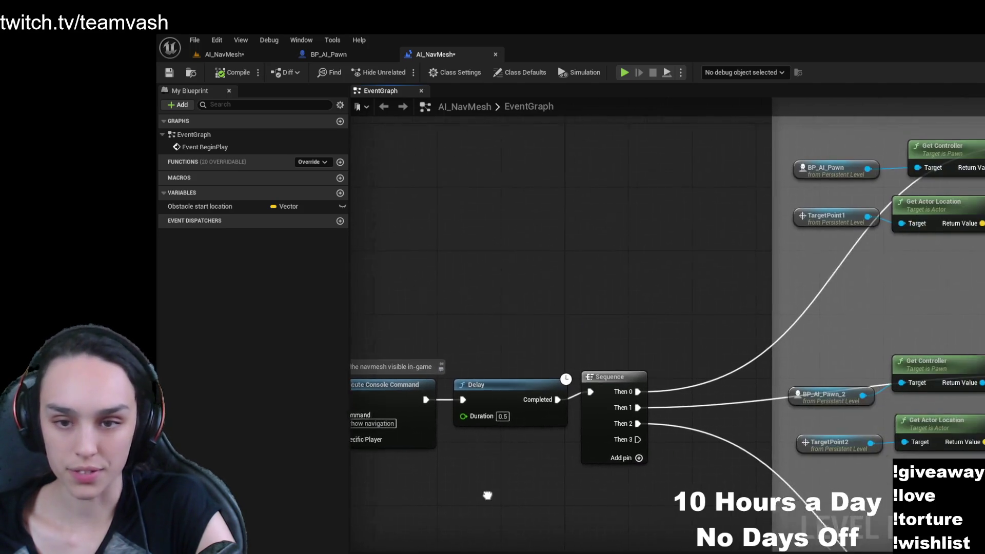
drag(939, 276, 688, 363)
drag(864, 369, 603, 400)
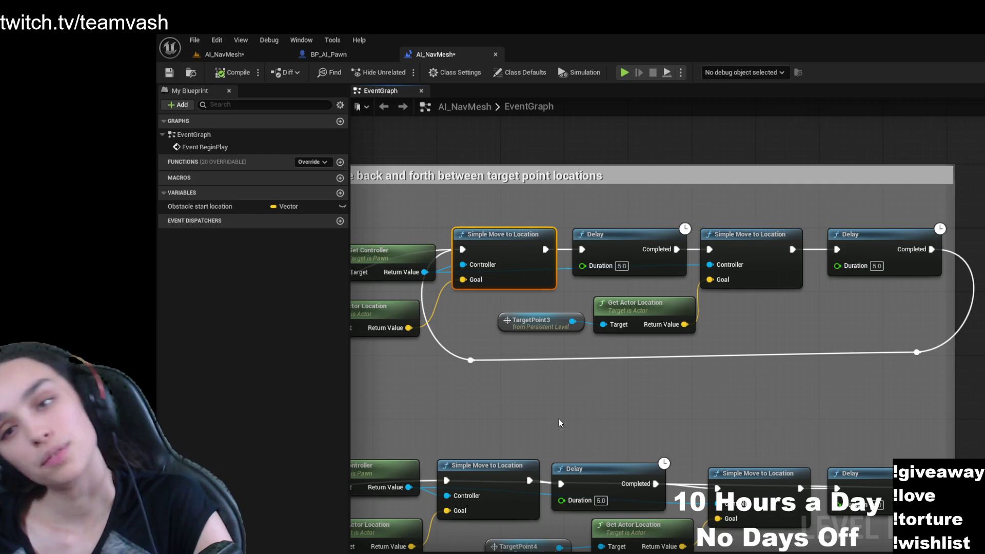
mouse_move(560, 424)
mouse_down()
mouse_move(767, 429)
mouse_move(724, 222)
mouse_move(503, 230)
mouse_move(553, 270)
mouse_up()
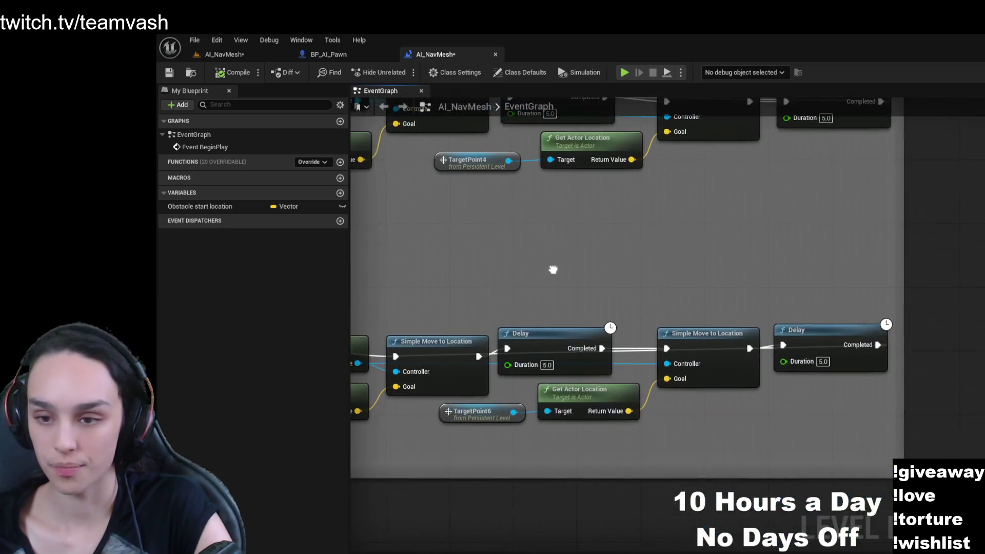
mouse_move(827, 337)
mouse_down()
mouse_move(854, 242)
mouse_move(672, 236)
mouse_move(799, 233)
mouse_up()
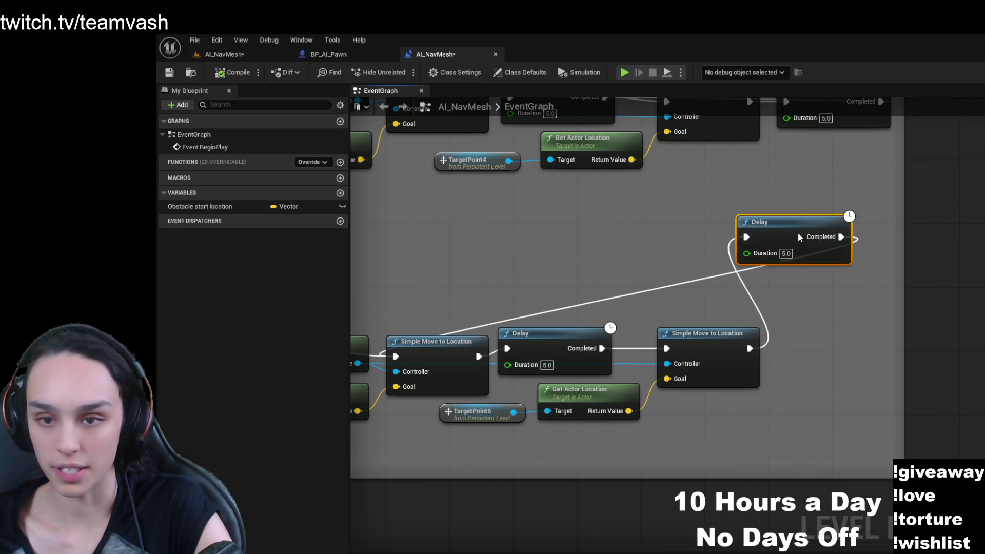
mouse_move(565, 254)
mouse_down()
mouse_move(631, 257)
mouse_move(592, 429)
mouse_up()
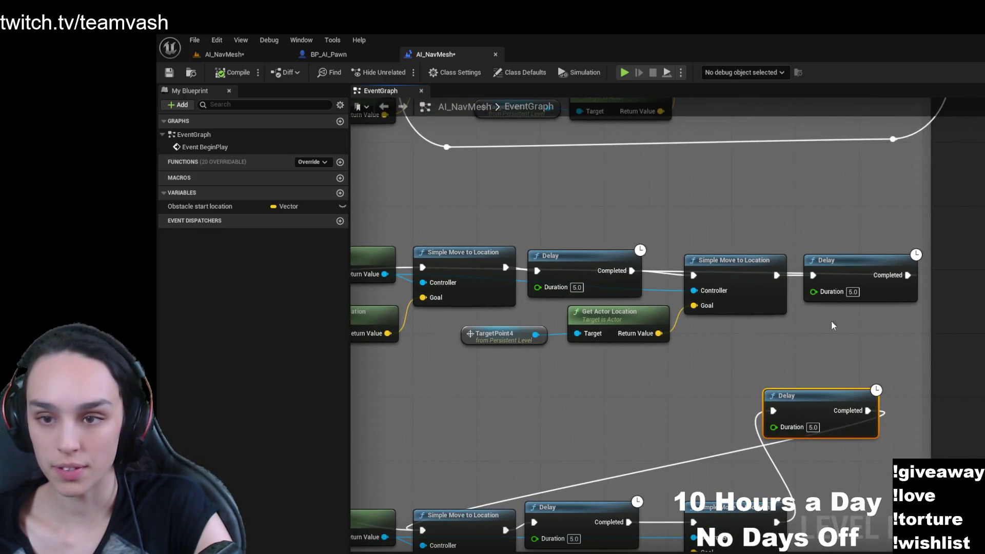
- Line up the remaining Delay nodes after their Simple Move to Location nodes
mouse_move(861, 260)
mouse_down()
mouse_move(866, 177)
mouse_move(798, 165)
mouse_move(813, 173)
mouse_up()
mouse_move(673, 258)
mouse_down()
mouse_move(815, 313)
mouse_move(753, 341)
mouse_up()
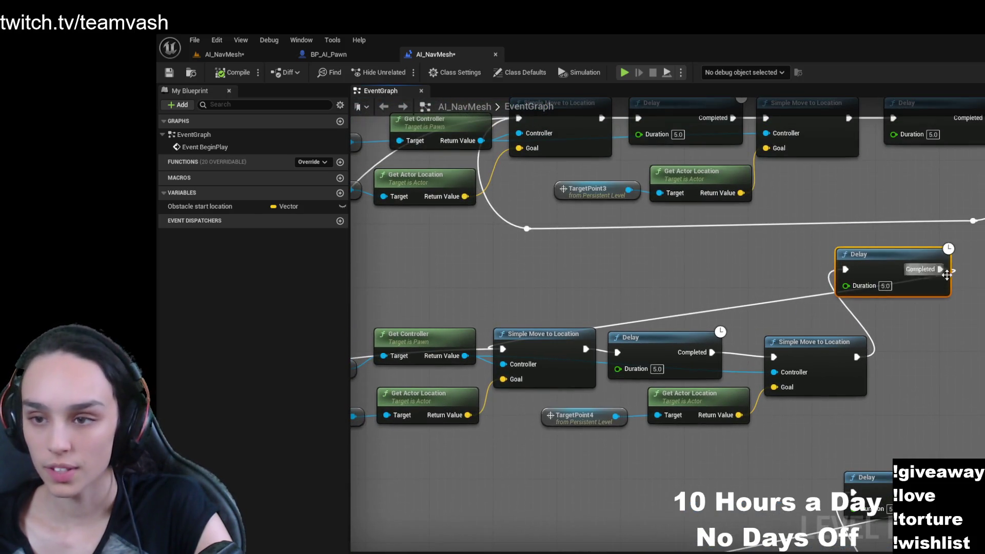
mouse_move(916, 267)
mouse_down()
mouse_move(948, 303)
mouse_move(955, 260)
mouse_move(956, 282)
mouse_up()
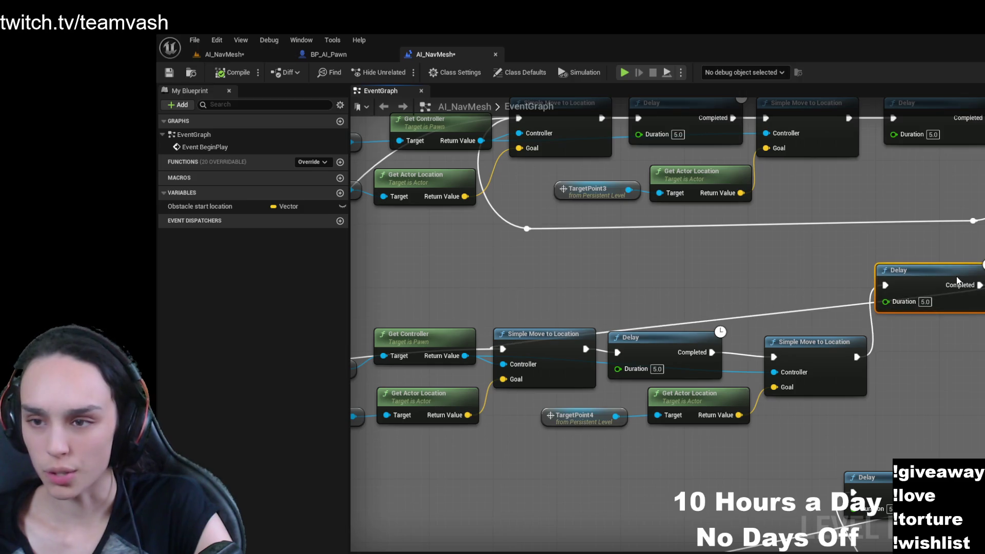
mouse_move(813, 309)
mouse_down()
mouse_move(880, 304)
mouse_move(767, 295)
mouse_up()
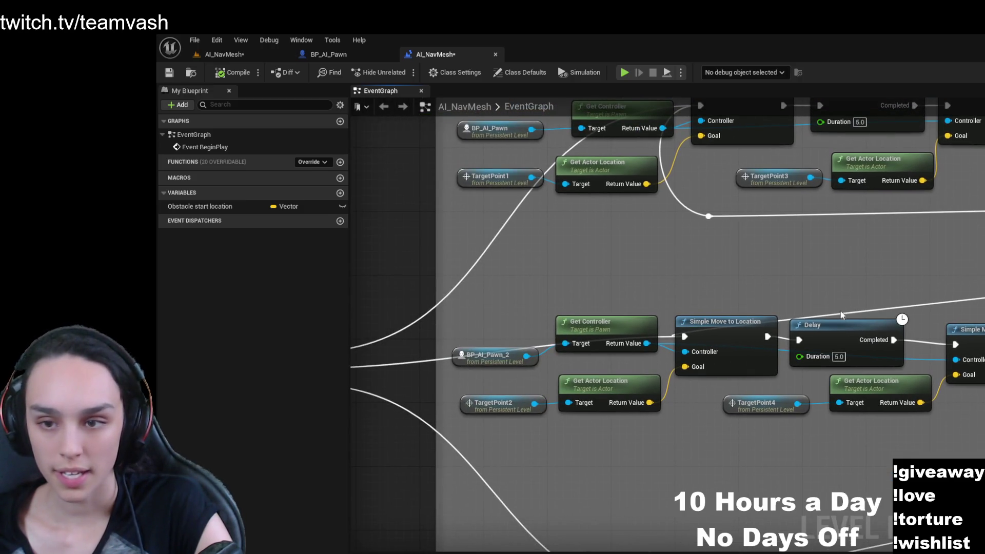
drag(845, 284, 740, 255)
drag(913, 252, 916, 328)
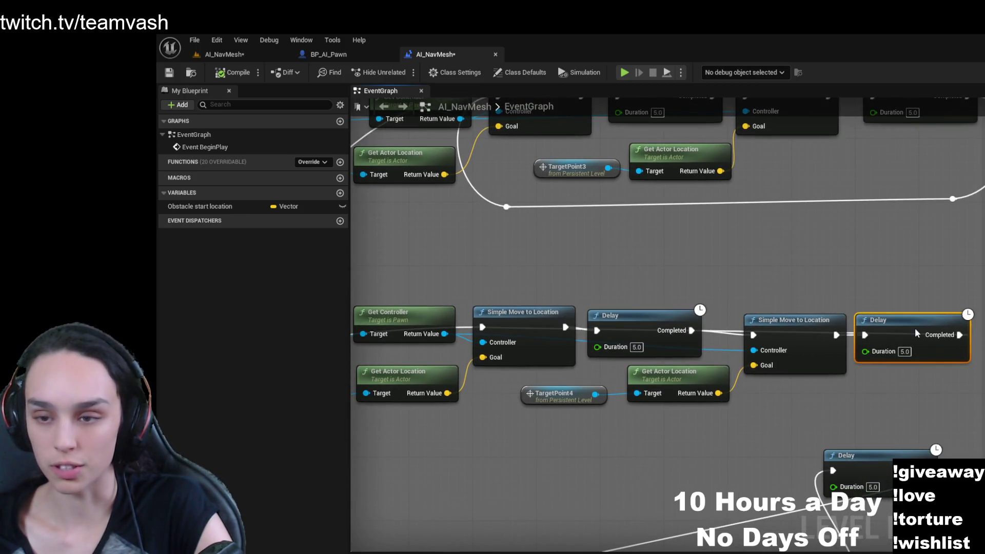
mouse_move(821, 368)
mouse_down()
mouse_move(790, 417)
mouse_move(767, 366)
mouse_move(861, 239)
mouse_move(913, 263)
mouse_up()
drag(830, 320, 873, 271)
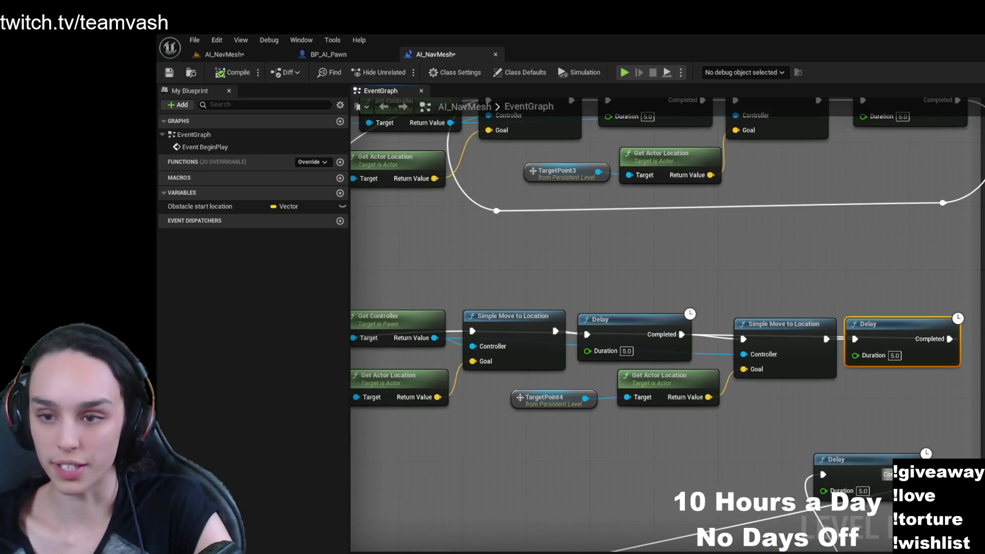
drag(731, 456, 859, 480)
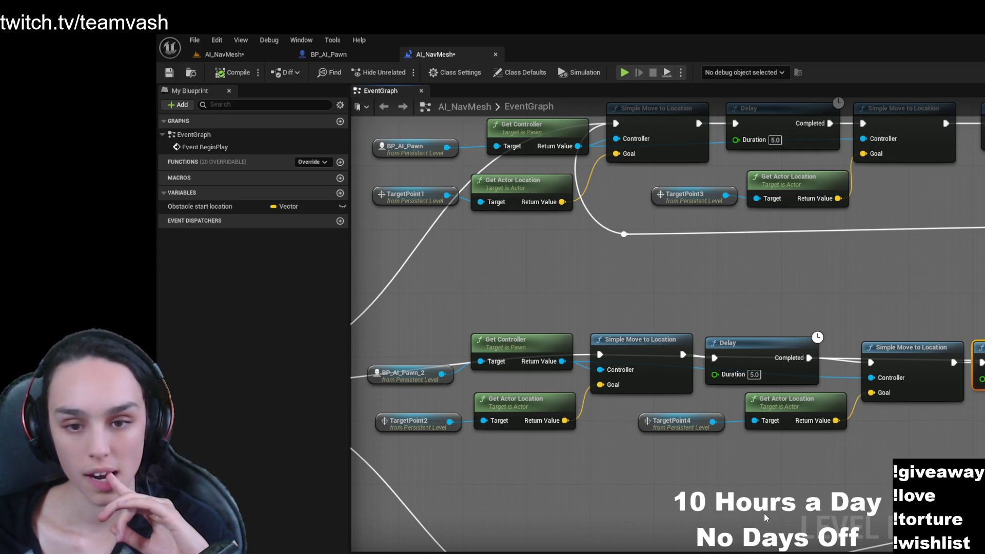
mouse_move(765, 513)
mouse_down()
mouse_move(732, 476)
mouse_move(789, 470)
mouse_up()
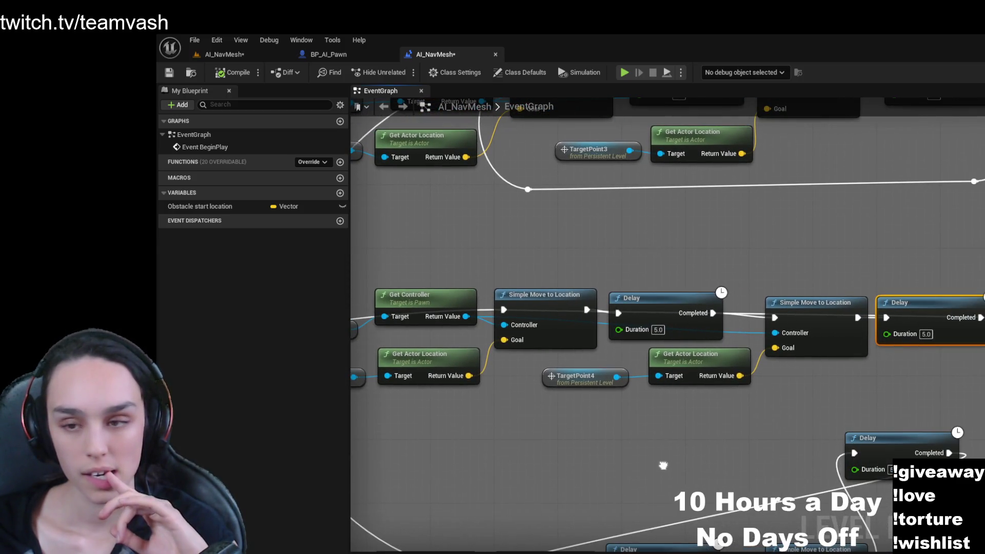
mouse_move(663, 466)
mouse_down()
mouse_move(874, 486)
mouse_move(984, 462)
mouse_move(866, 478)
mouse_move(850, 469)
mouse_up()
- Select the Nav Link Proxy in the AI_NavMesh level and look around it
click(224, 54)
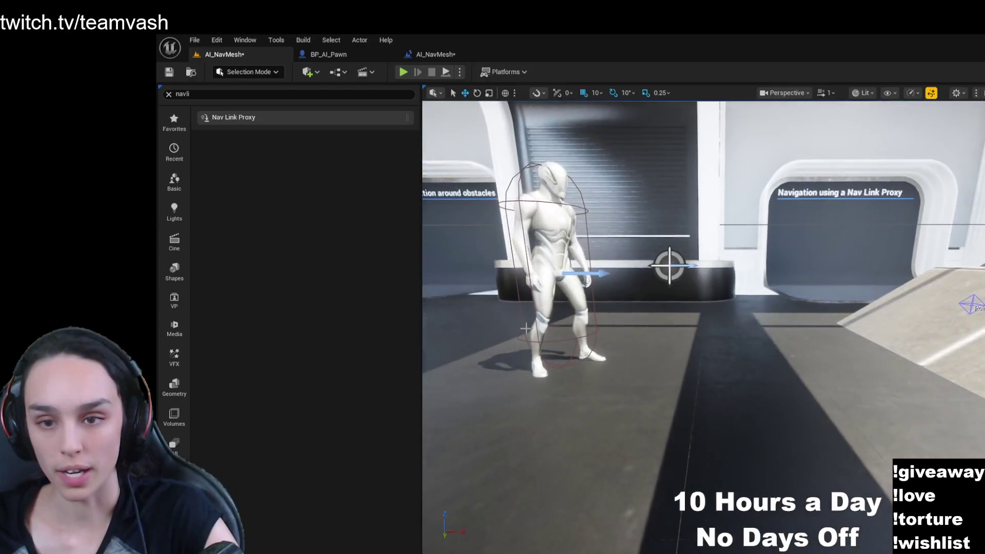
click(664, 267)
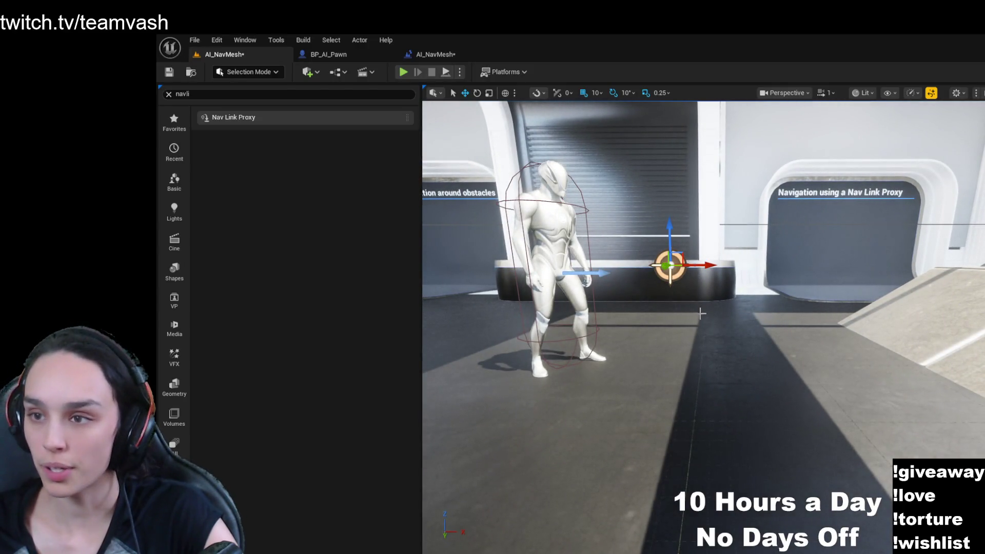
mouse_move(701, 313)
mouse_down()
mouse_move(446, 314)
mouse_move(688, 313)
mouse_up()
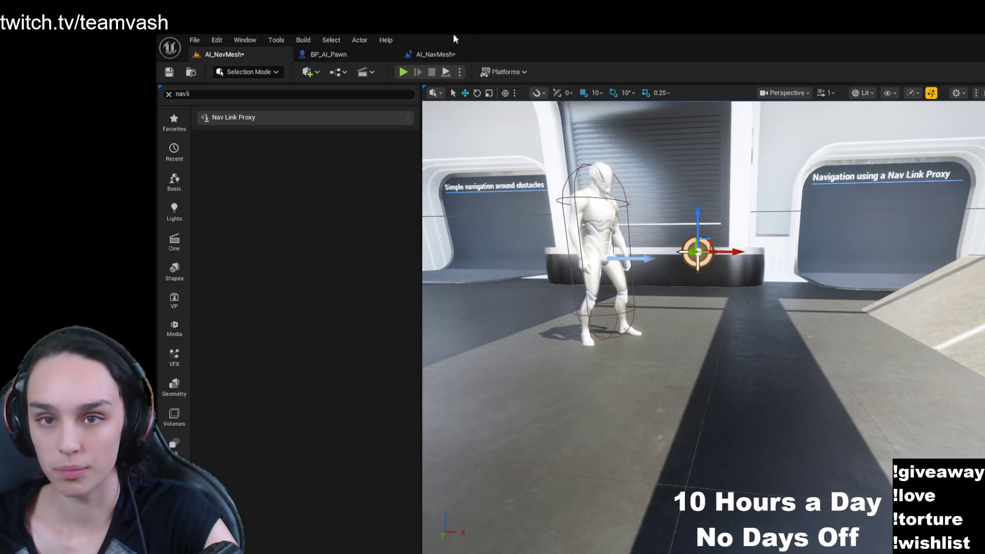
- Pan across the AI_NavMesh event graph to review its move and delay nodes
click(436, 54)
mouse_move(827, 242)
mouse_down()
mouse_move(575, 216)
mouse_move(818, 212)
mouse_up()
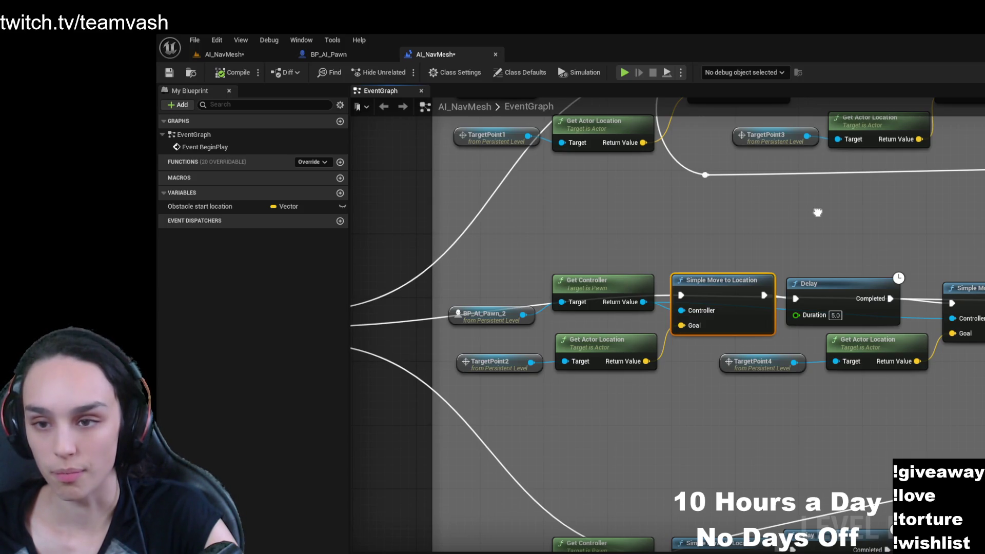
drag(818, 212, 879, 221)
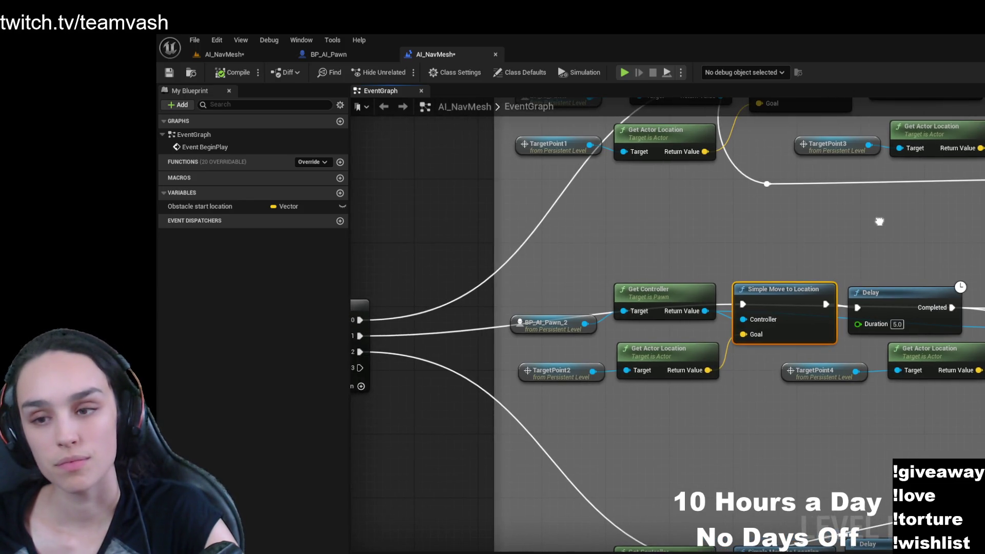
mouse_move(880, 222)
mouse_down()
mouse_move(805, 220)
mouse_move(819, 225)
mouse_up()
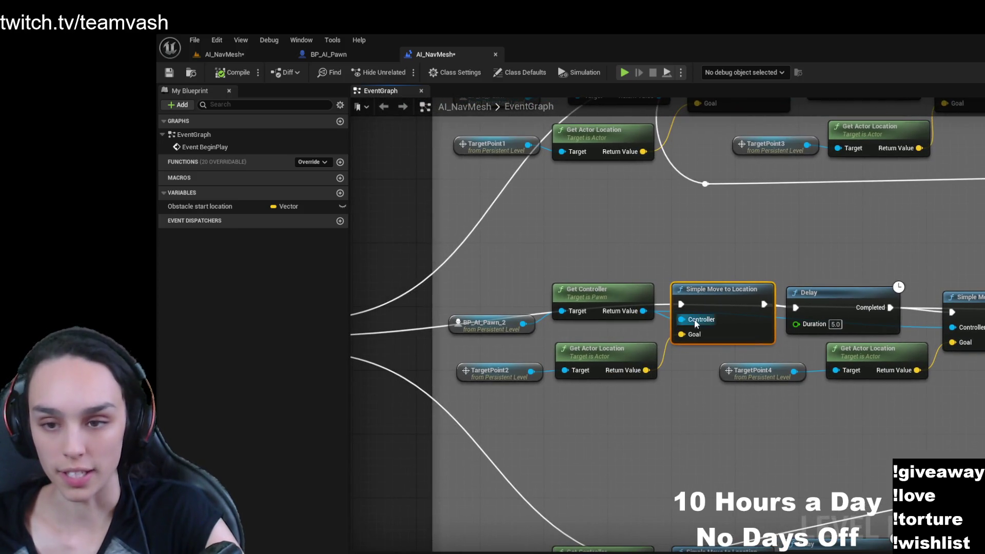
- Fly to the doorway, focus the Nav Link Proxy with F, then reopen the event graph
click(229, 54)
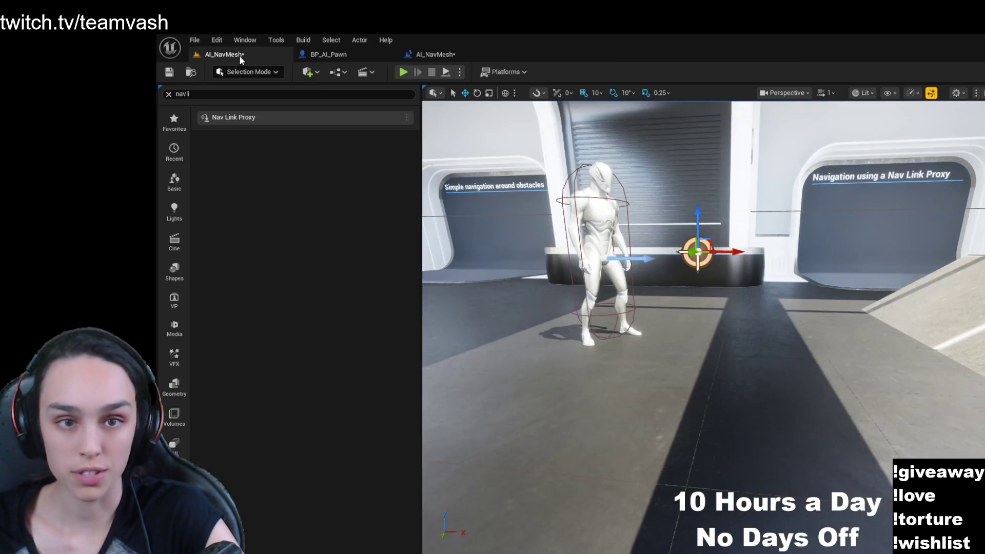
key(w)
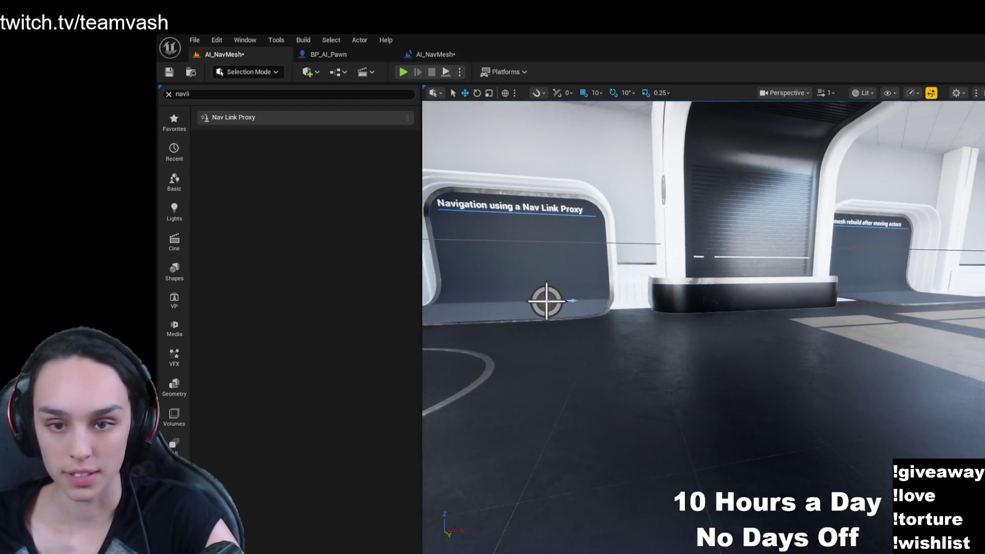
click(544, 302)
key(f)
click(436, 55)
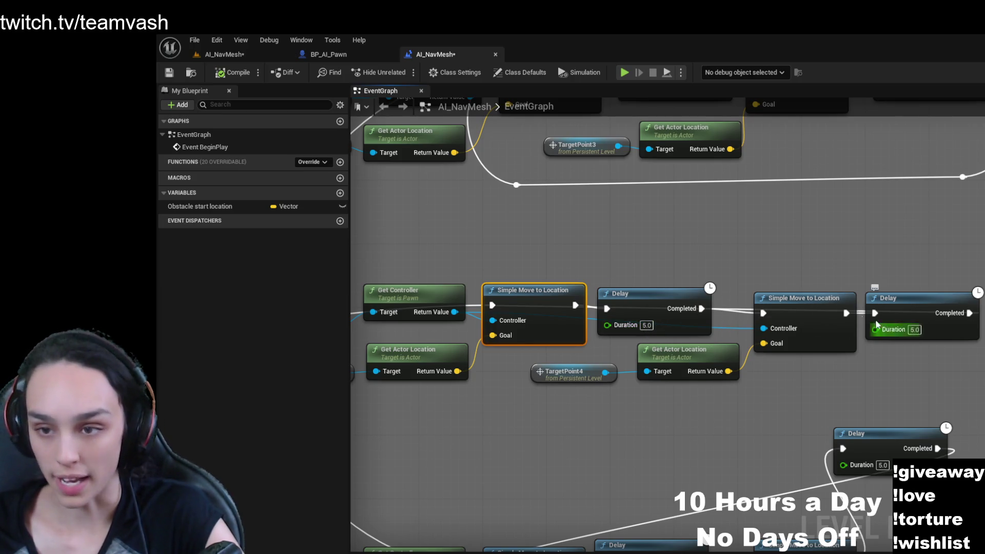
- Fly the camera to face the Nav Link Proxy exhibit and start Play-in-Editor
click(257, 55)
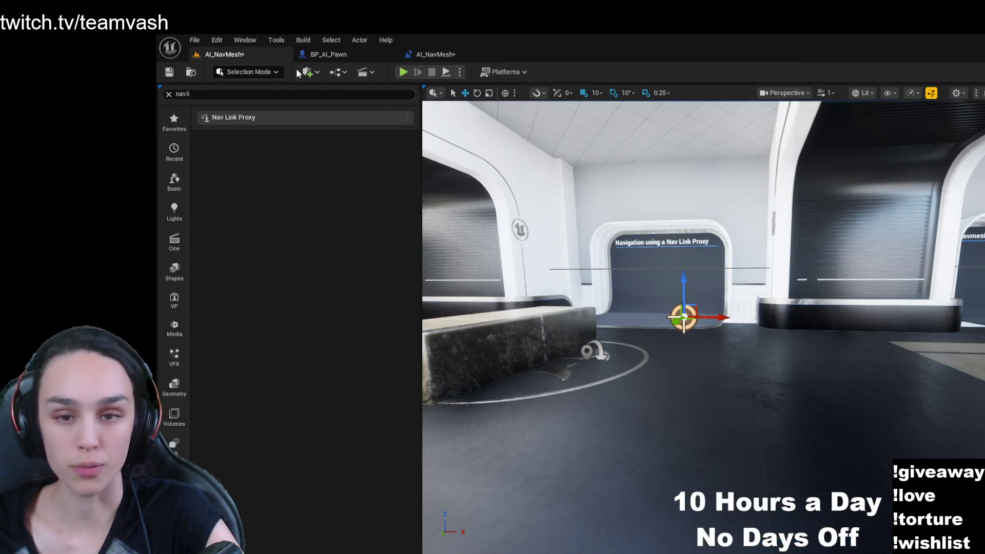
key(w)
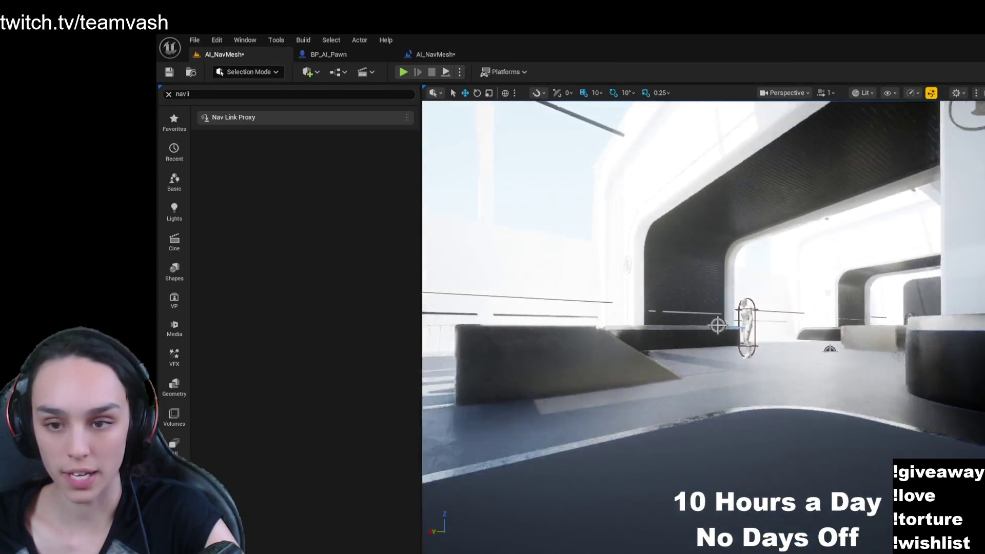
key(s)
key(d)
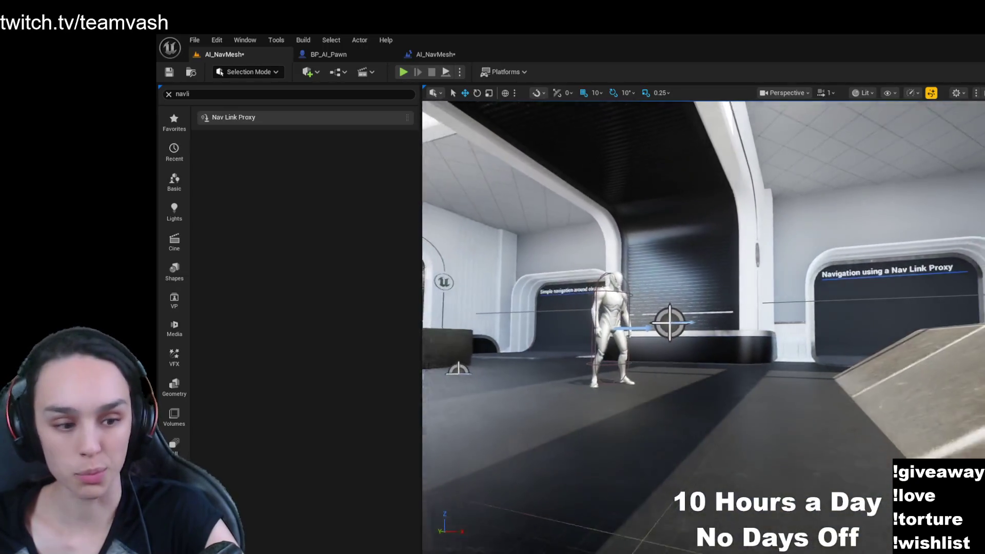
key(a)
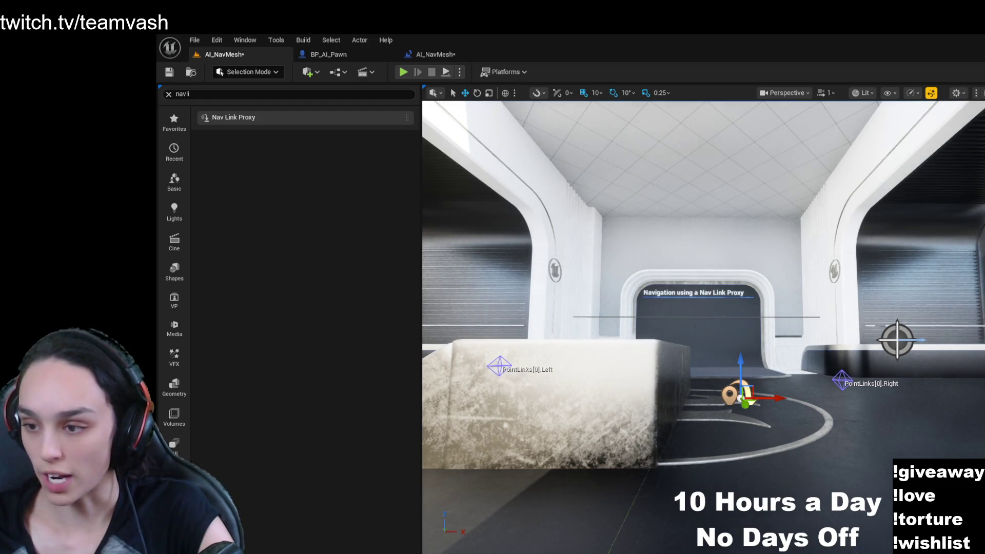
click(403, 72)
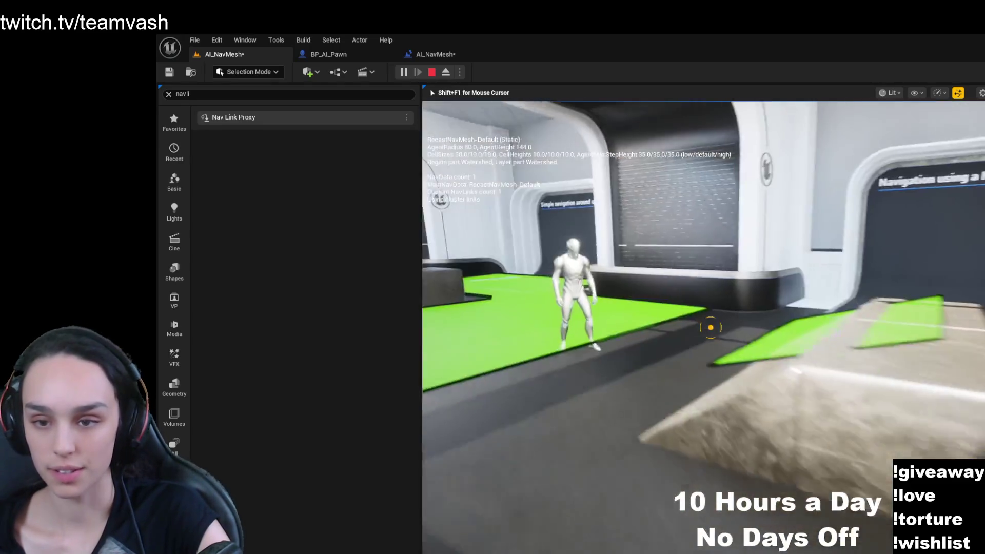
- Stop and restart the play test with Alt+P, flying the game camera around pawns and ramp
key(shift+F1)
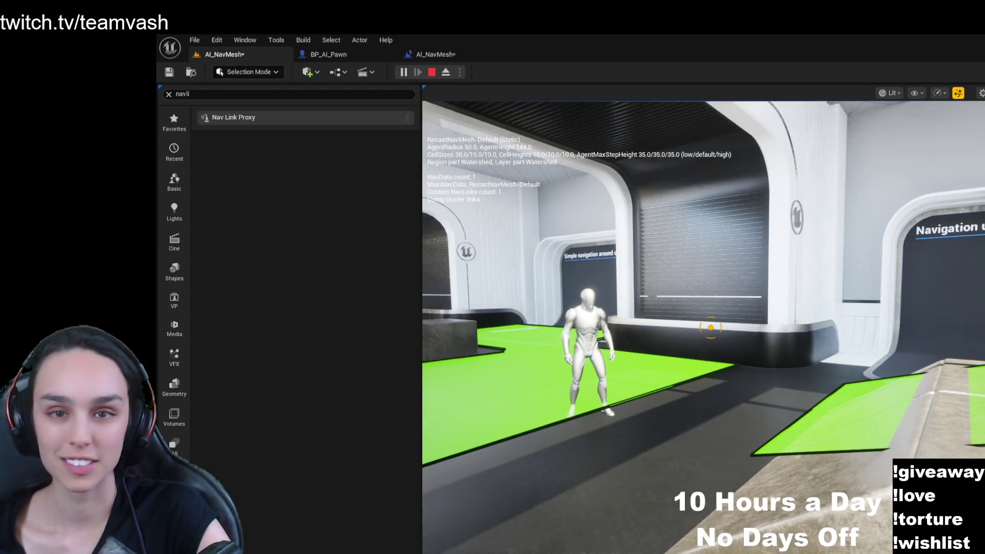
click(431, 72)
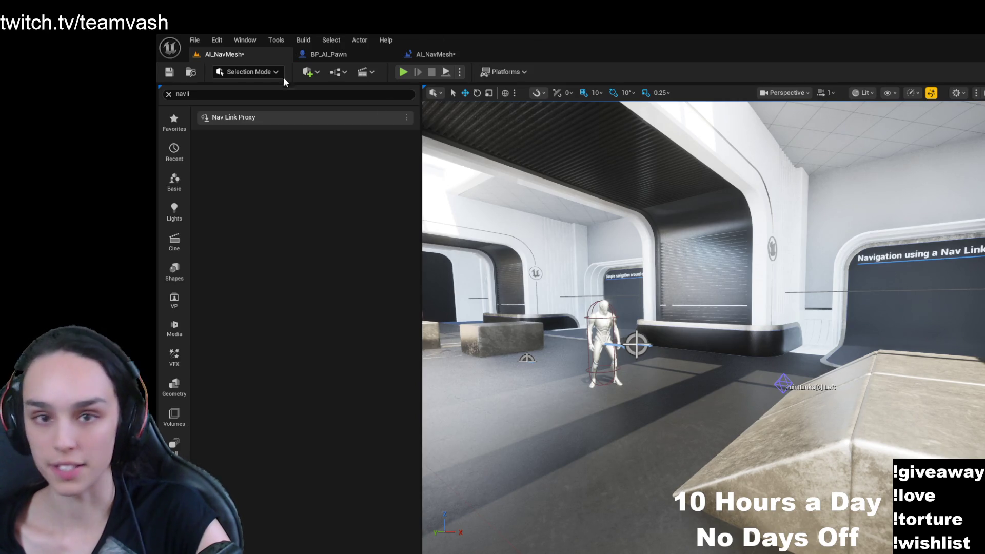
key(alt+p)
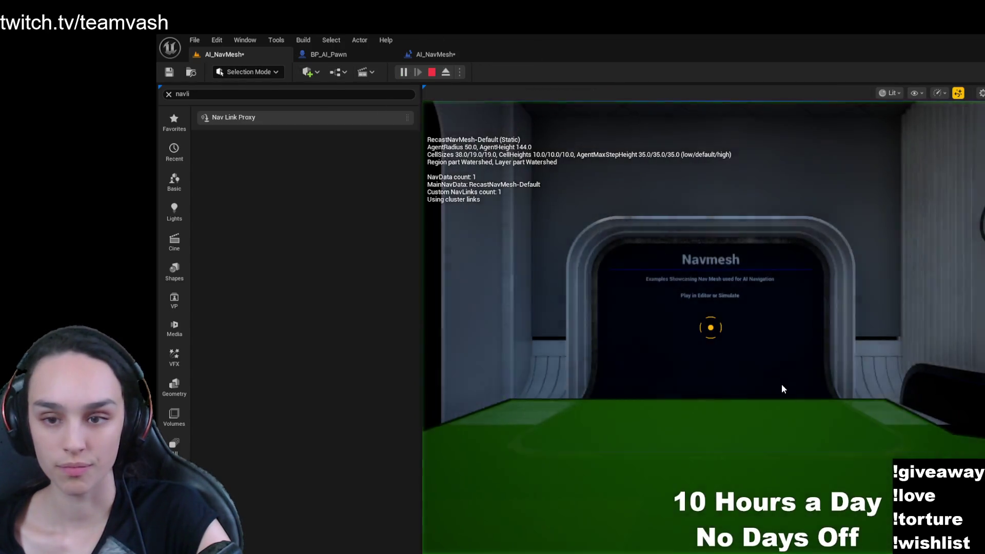
key(w)
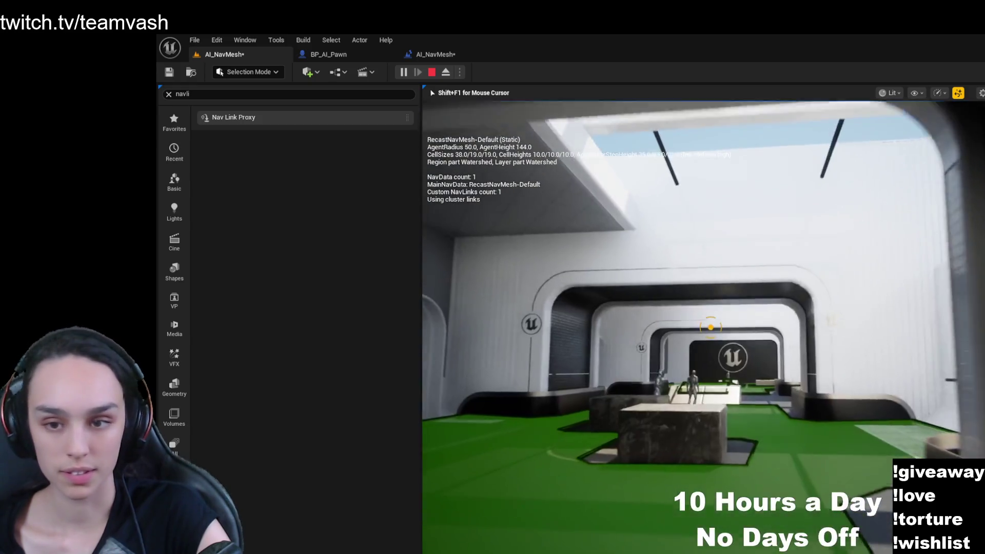
key(w)
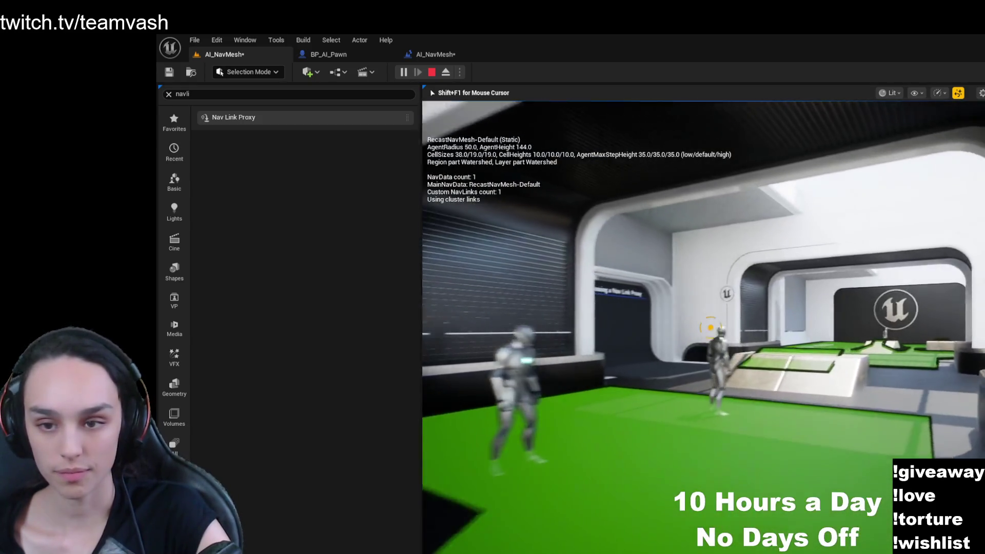
key(s)
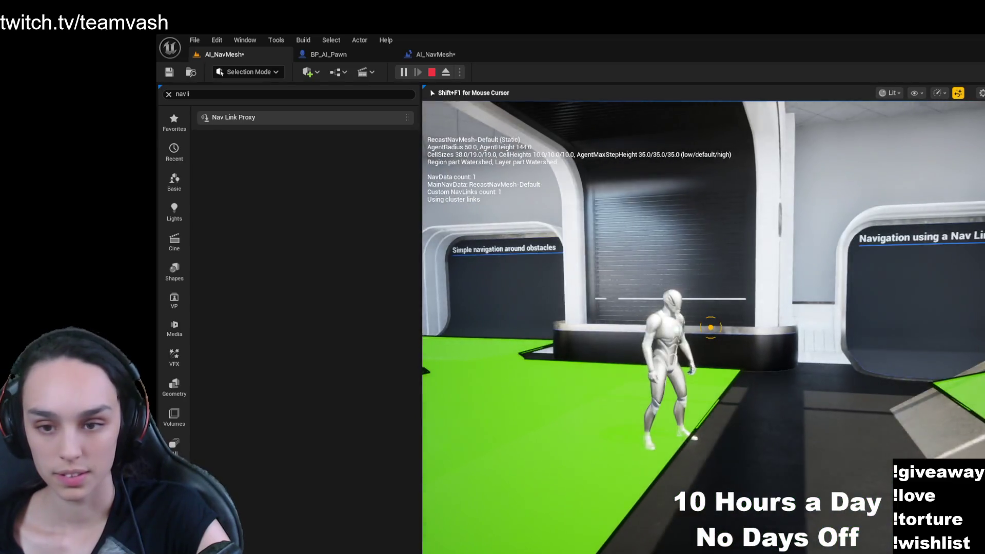
key(s)
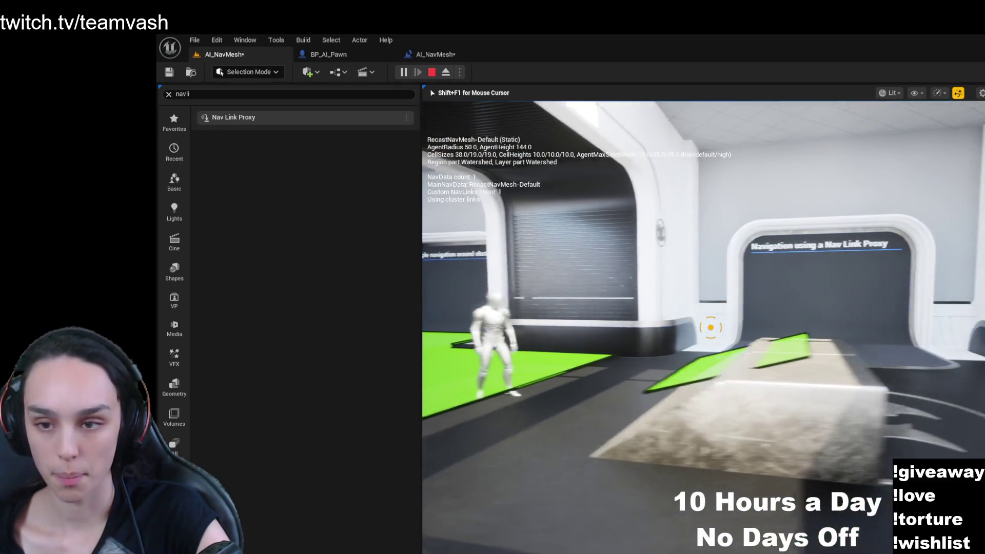
key(shift+F1)
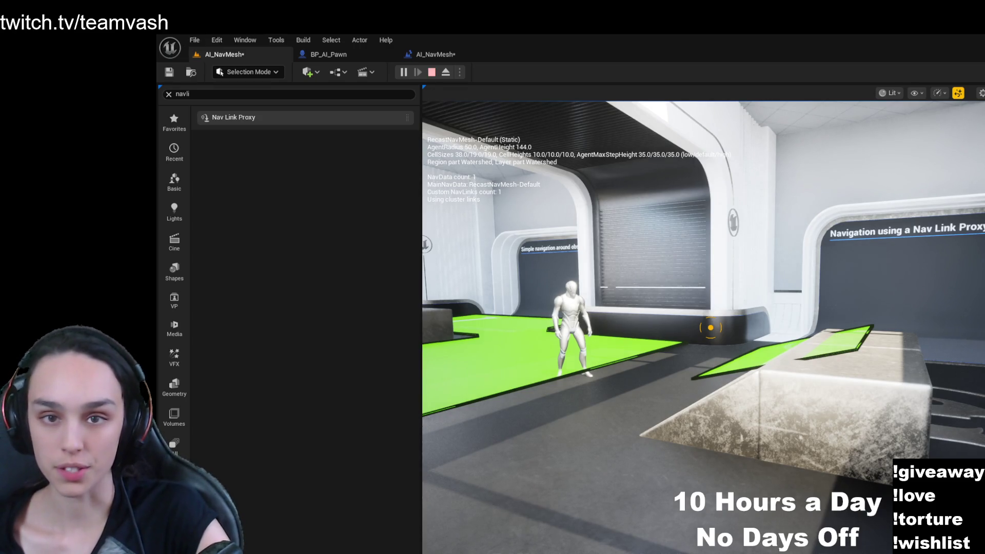
- Look over the AI_NavMesh level blueprint and BP_AI_Pawn, then return to the level viewport
click(439, 55)
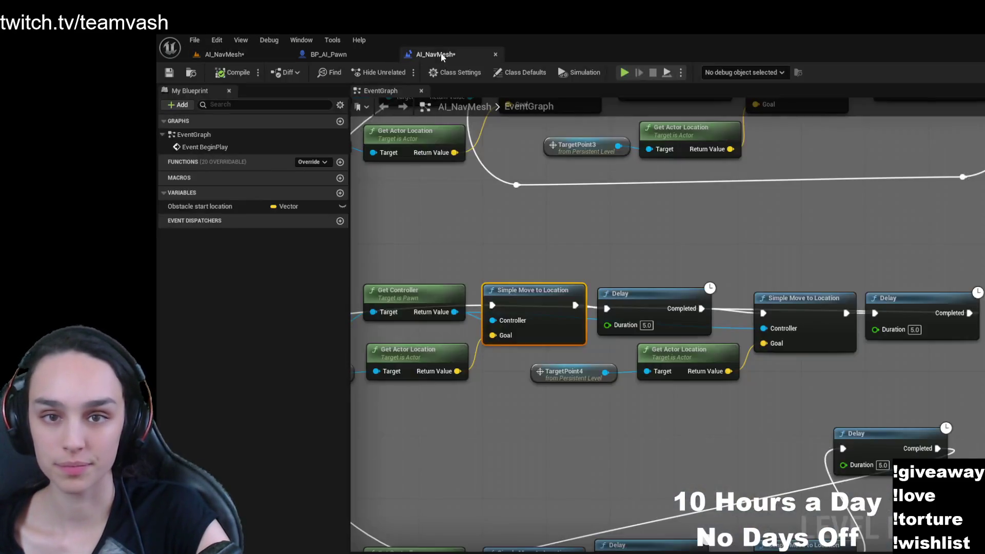
click(329, 55)
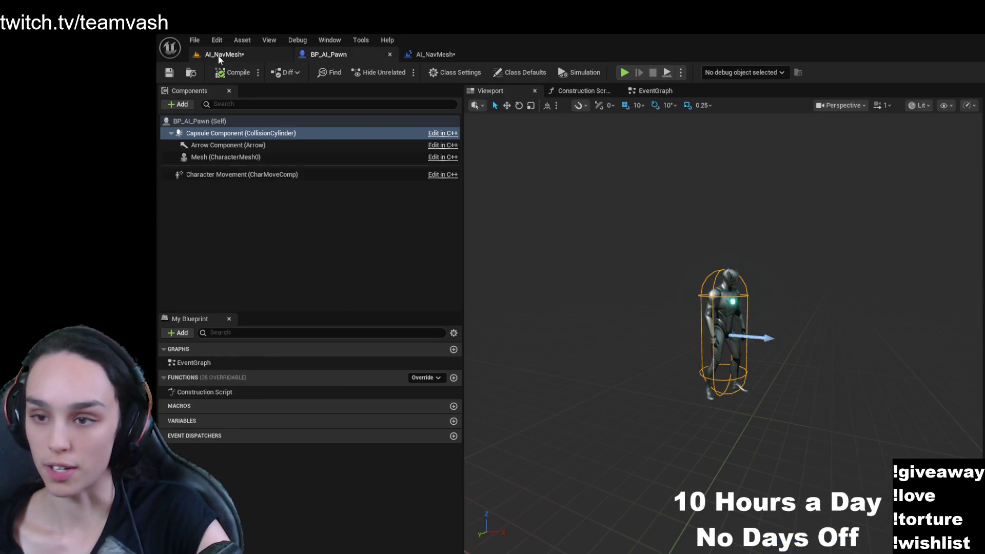
click(210, 55)
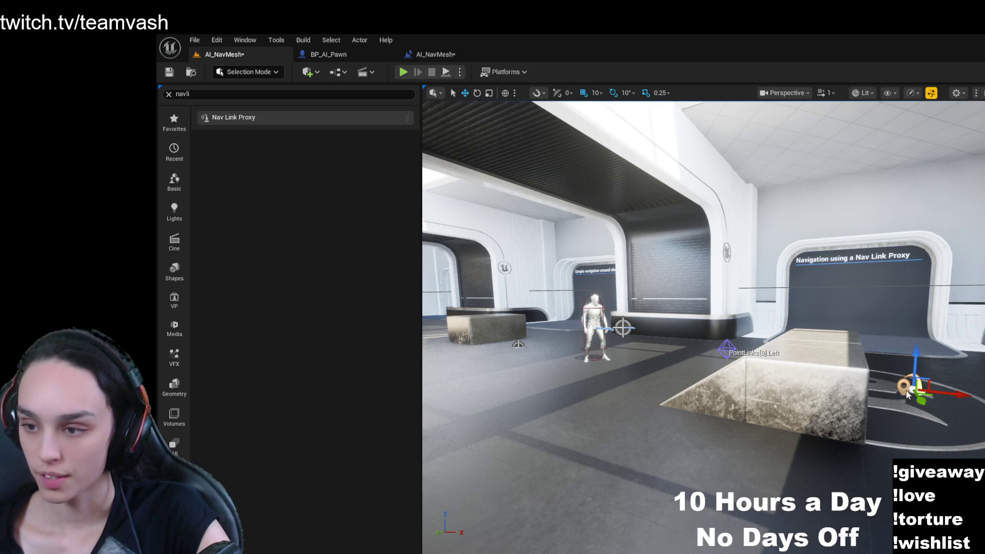
- Run another play test, turn the camera toward the corridor, then stop it
click(404, 71)
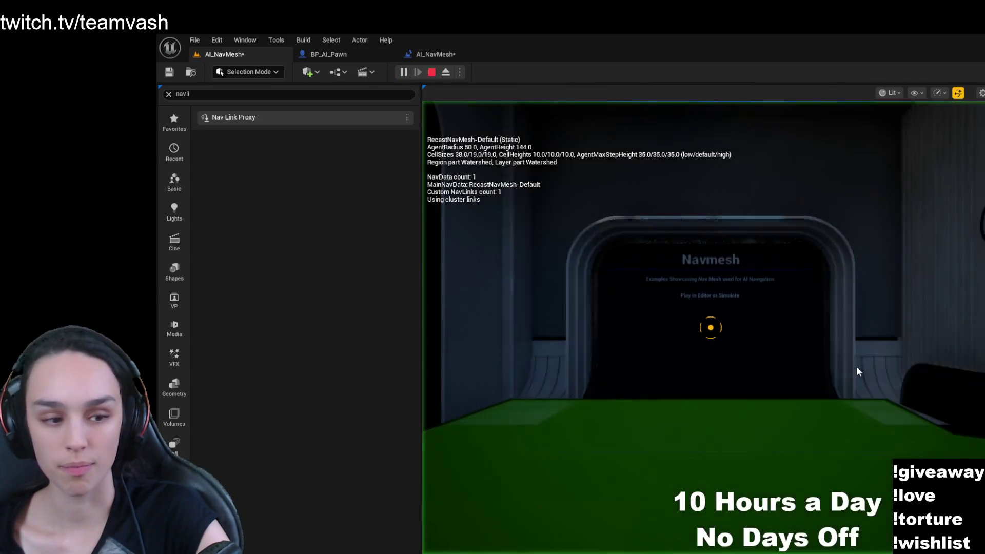
key(w)
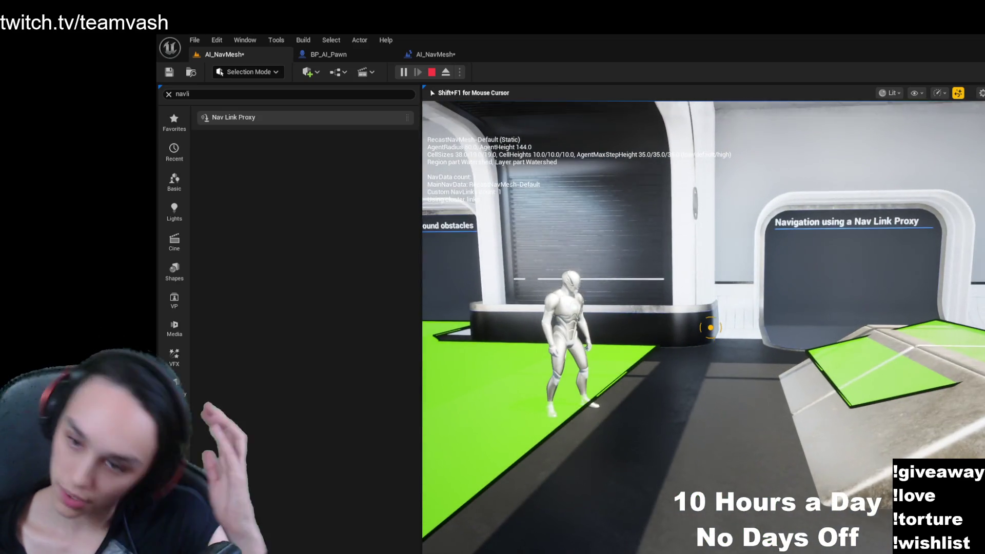
key(shift+F1)
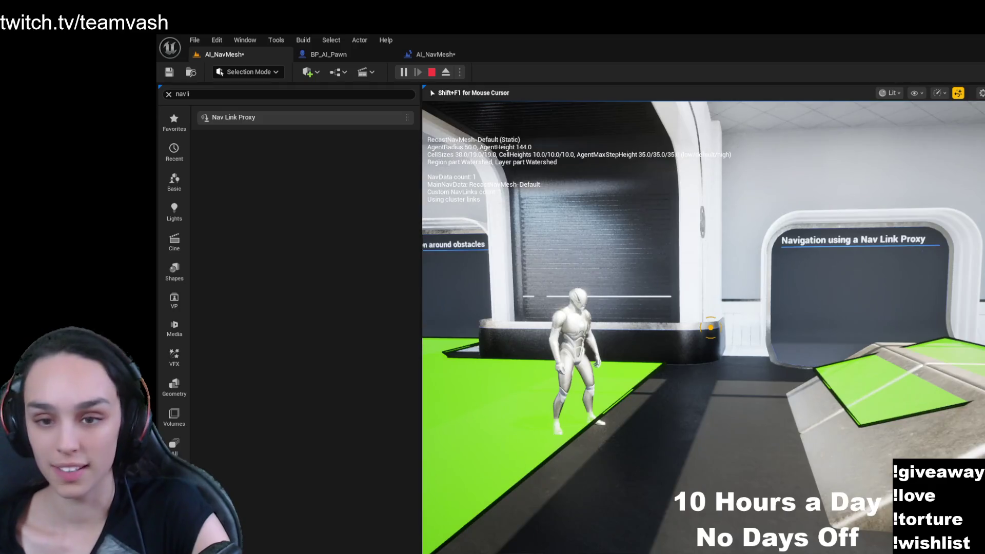
click(432, 73)
- Save all unsaved AI_NavMesh changes from the blueprint tab and return to the level viewport
click(451, 57)
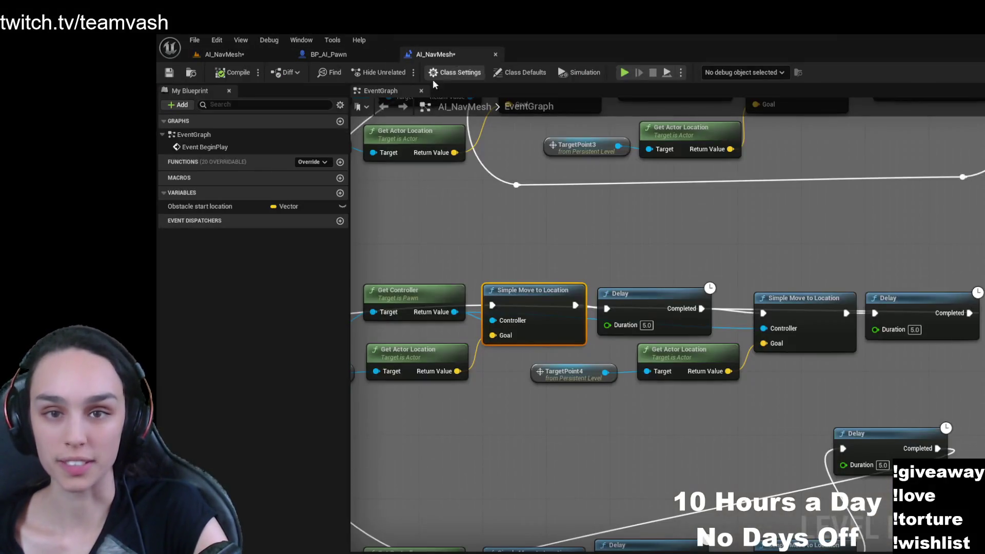
click(168, 72)
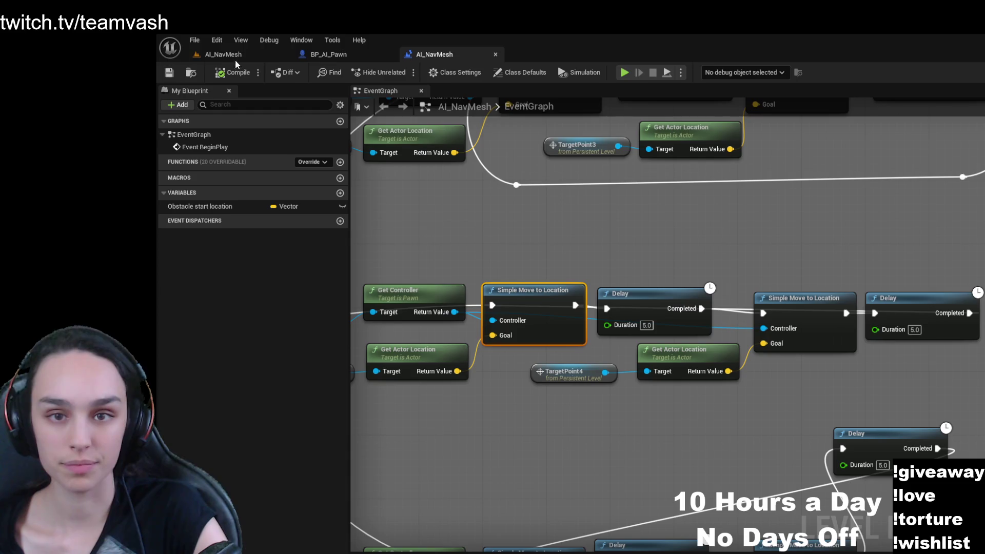
click(235, 58)
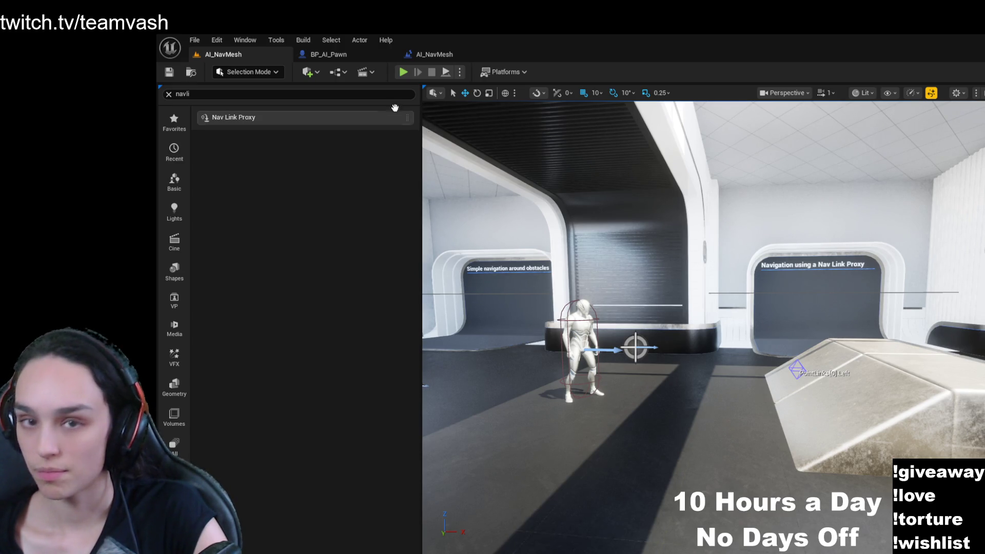
click(445, 57)
double_click(573, 278)
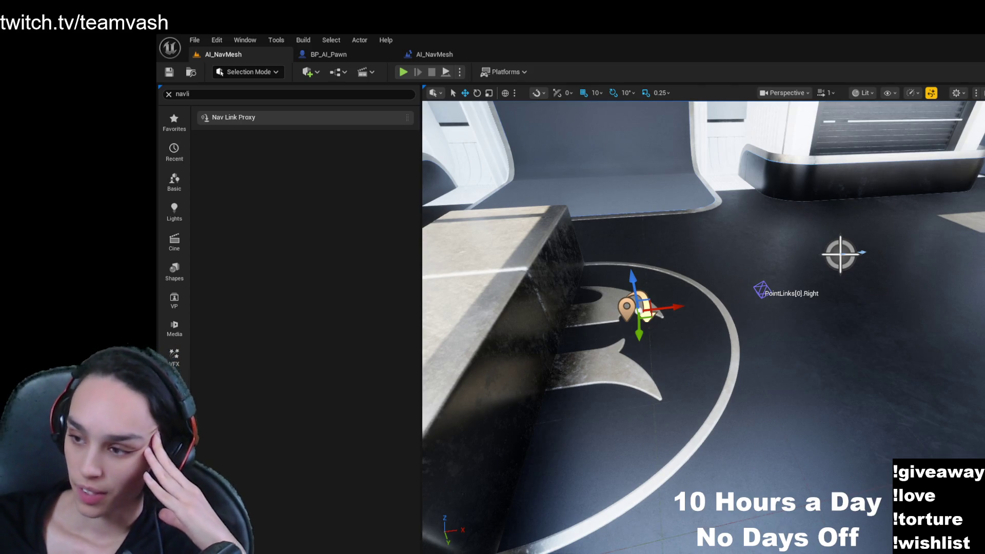
click(840, 254)
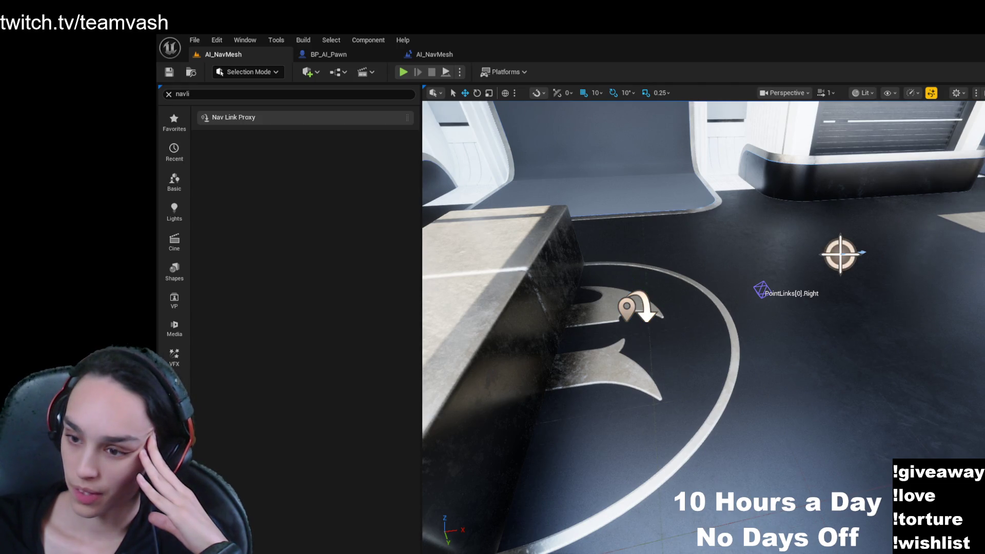
click(644, 308)
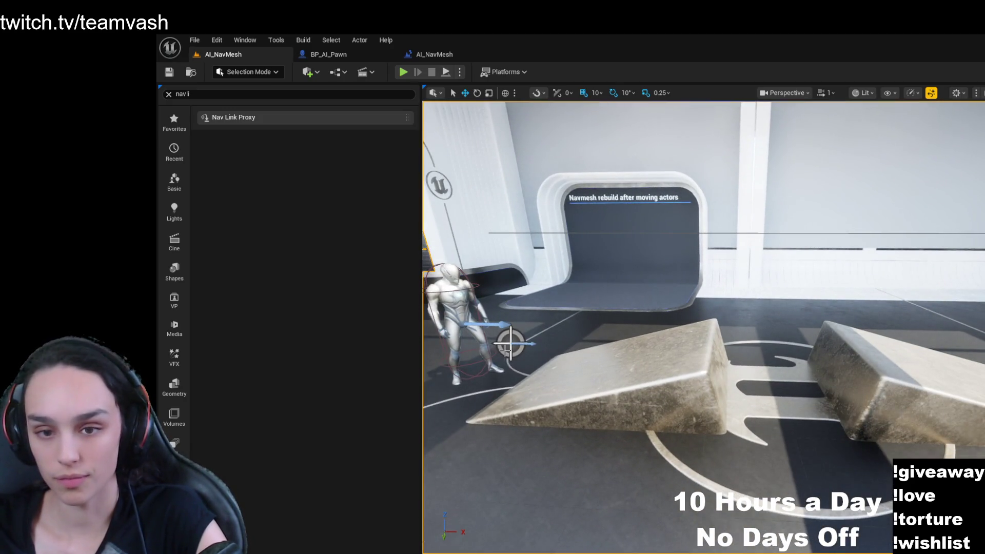
click(505, 348)
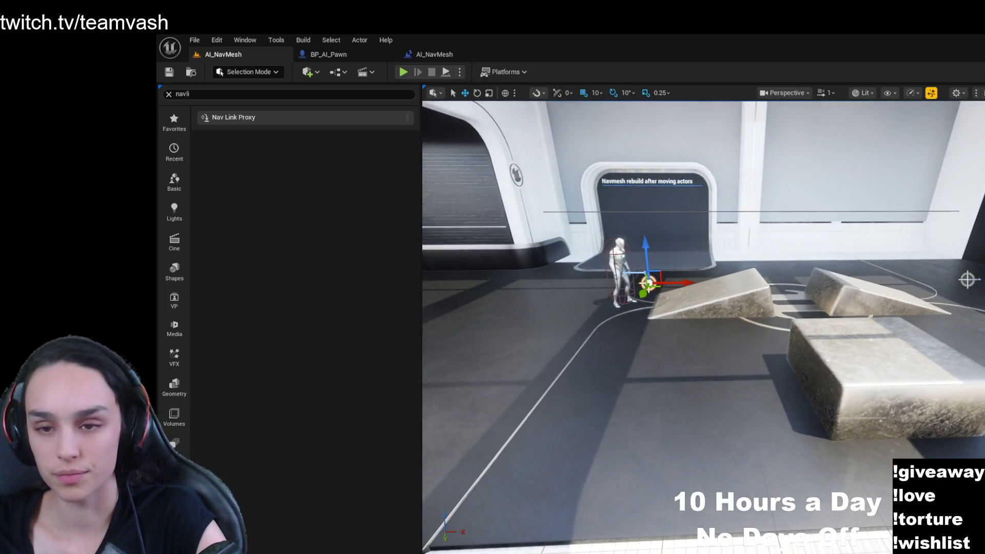
click(580, 354)
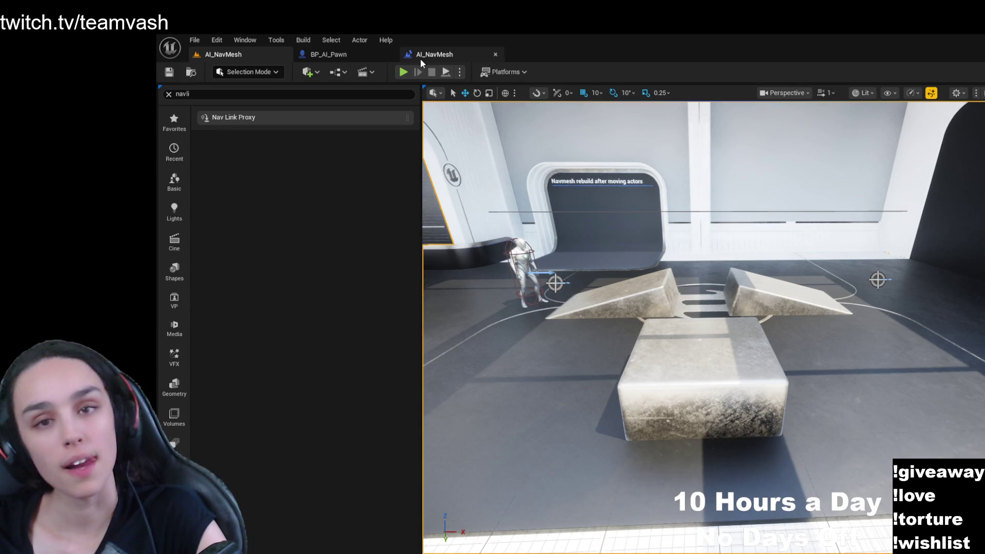
- Bring the pawn movement nodes into view in the level blueprint, then select the AI pawn in the level
click(424, 57)
scroll(731, 306, up, 2)
scroll(698, 374, up, 1)
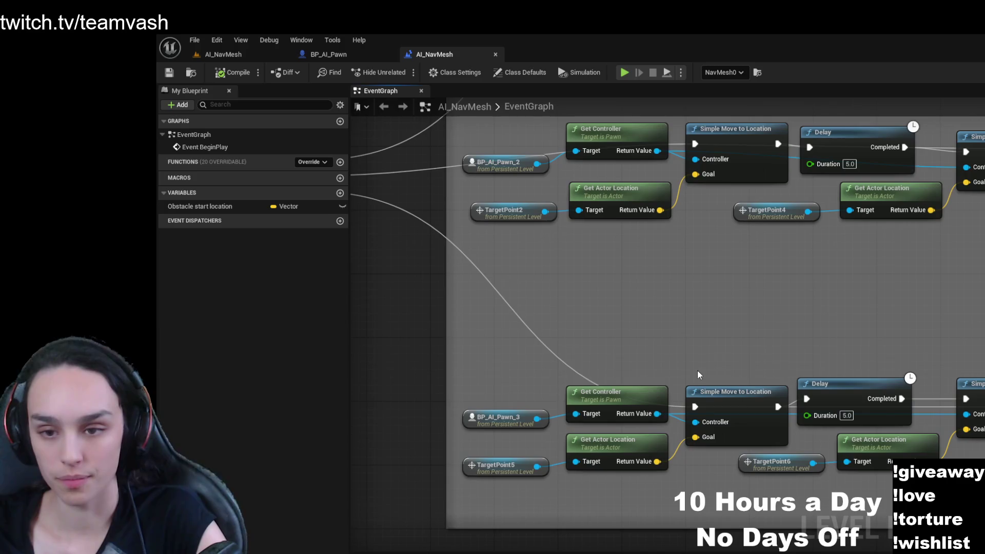
mouse_move(760, 336)
mouse_down()
mouse_move(763, 283)
mouse_move(469, 275)
mouse_move(728, 281)
mouse_up()
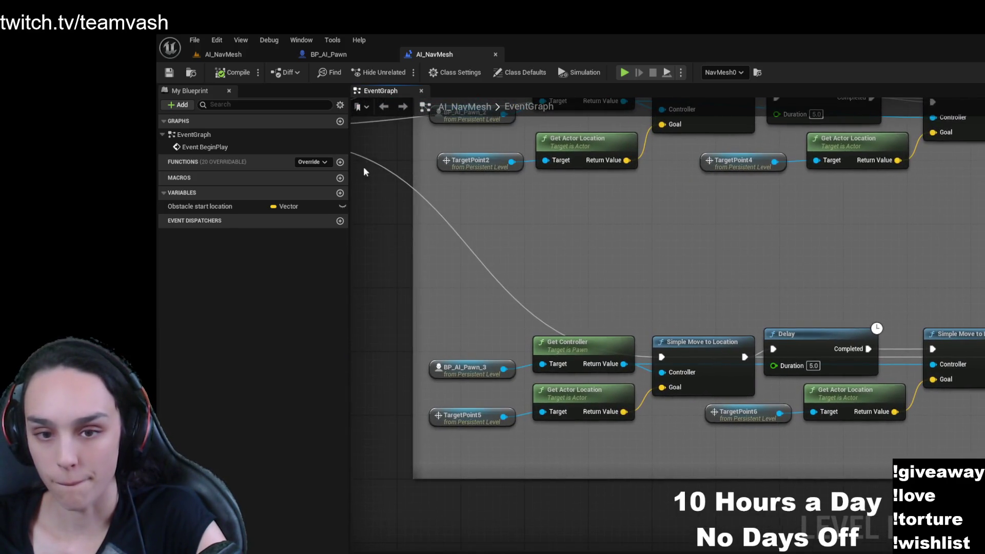
click(241, 56)
click(523, 264)
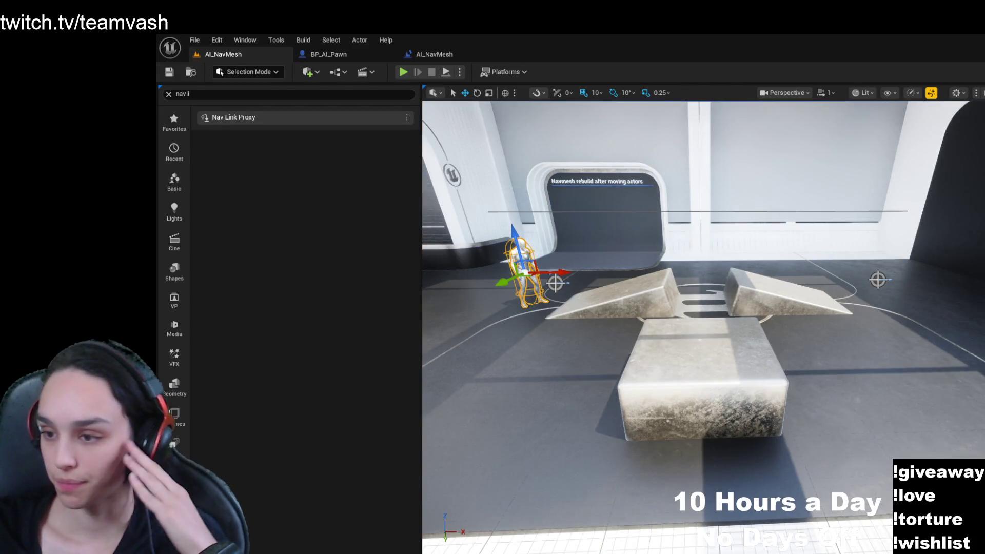
- Select the right ramp and focus it with F, flying the view around the ramps
click(838, 341)
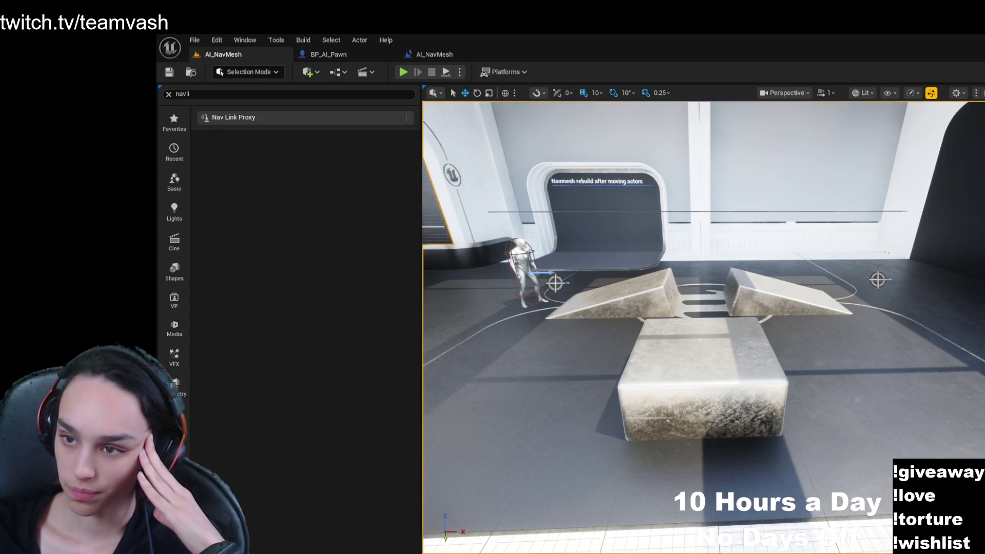
click(790, 301)
mouse_move(948, 220)
mouse_down()
mouse_move(965, 220)
mouse_move(677, 241)
mouse_move(668, 307)
mouse_up()
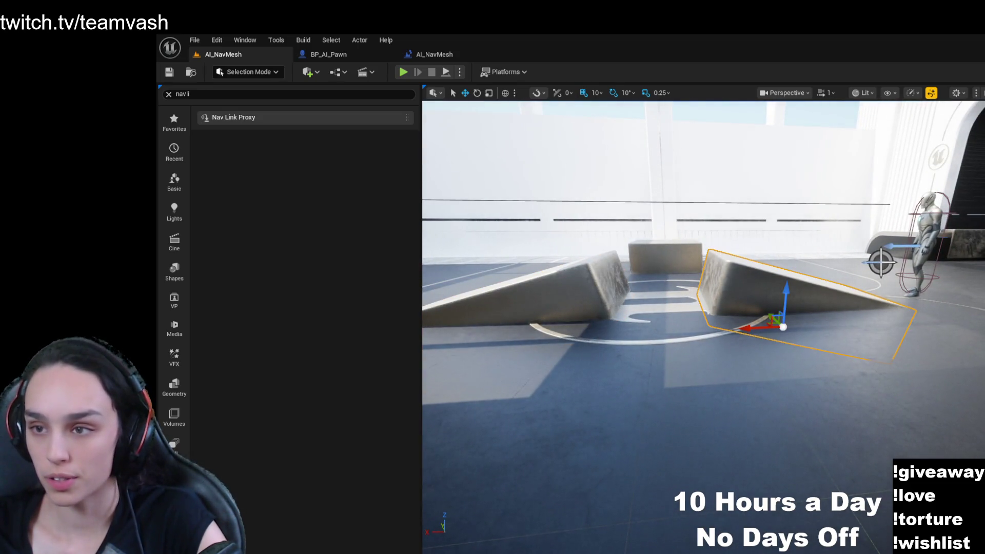
key(f)
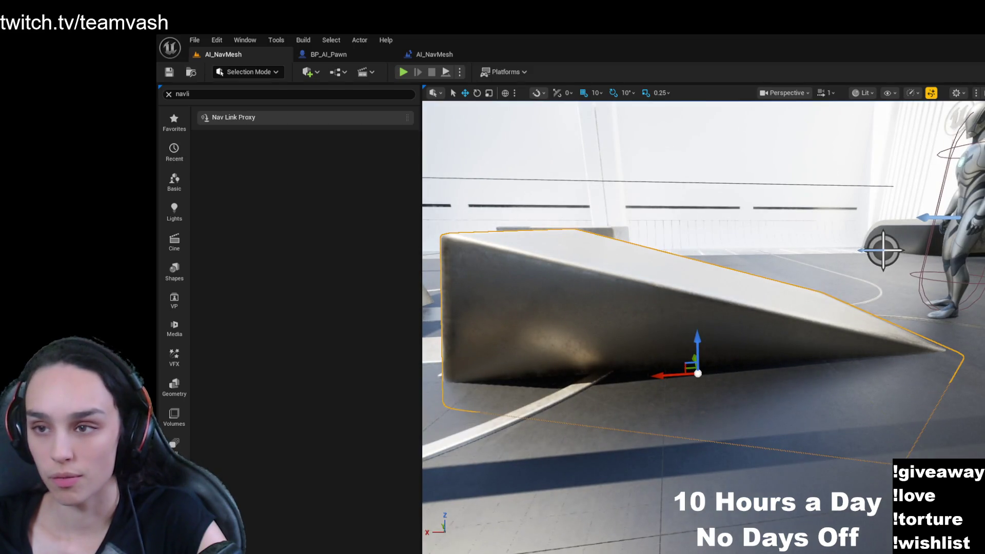
drag(609, 163, 601, 253)
mouse_move(820, 336)
mouse_down()
mouse_move(521, 303)
mouse_move(542, 356)
mouse_move(840, 328)
mouse_up()
- Select each ramp and the back block in turn, then start Play-in-Editor
click(832, 366)
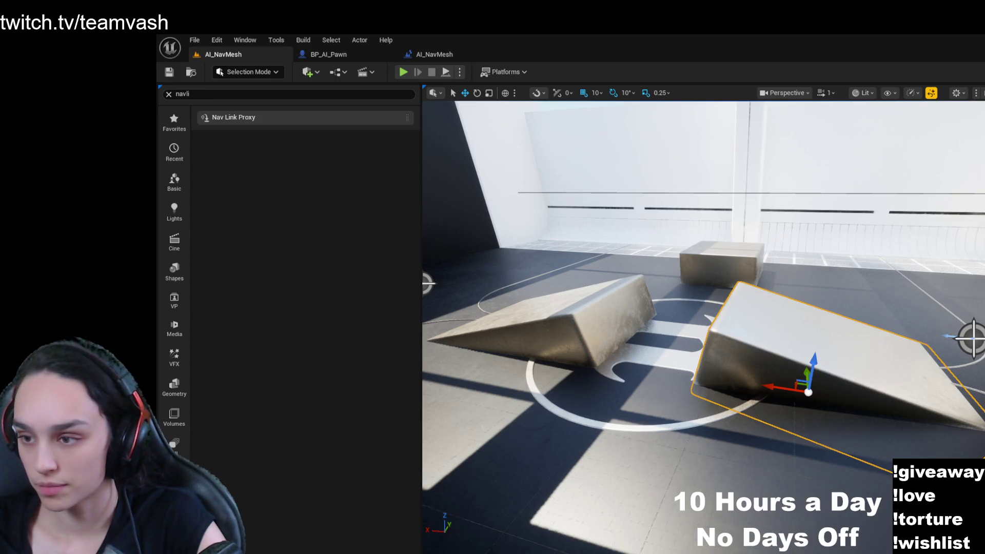
click(563, 325)
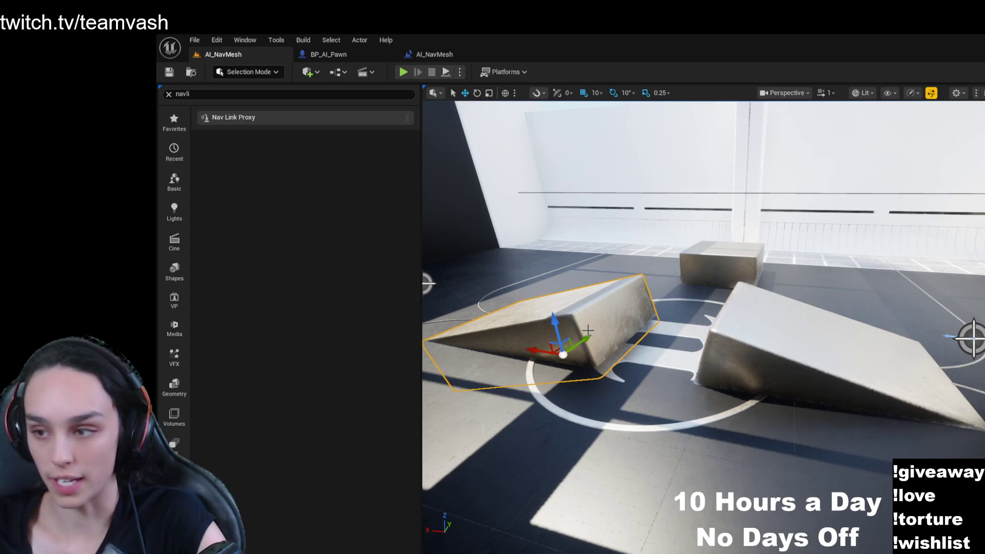
click(709, 259)
click(811, 356)
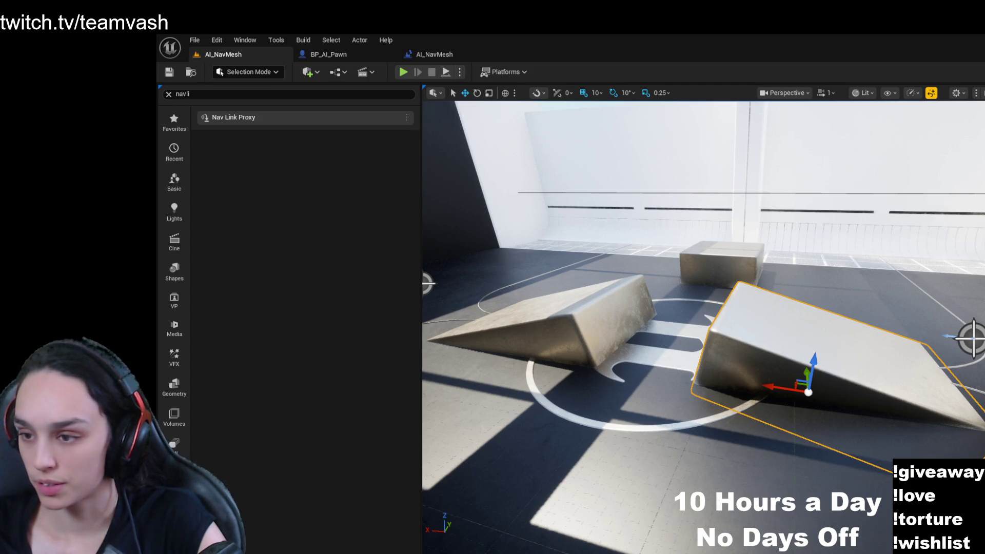
click(403, 73)
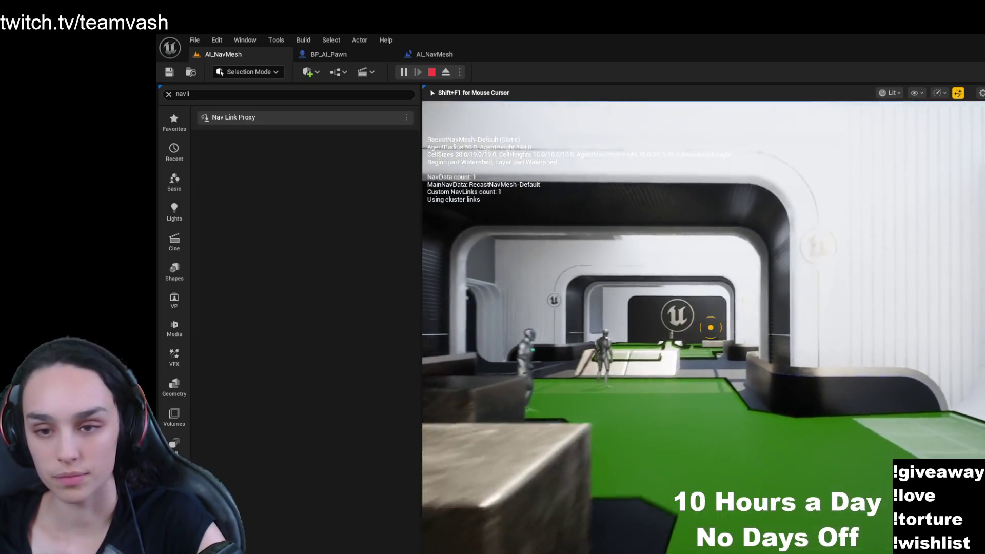
- Fly the game camera around the arena, watching the pawns cross the green navmesh
key(w)
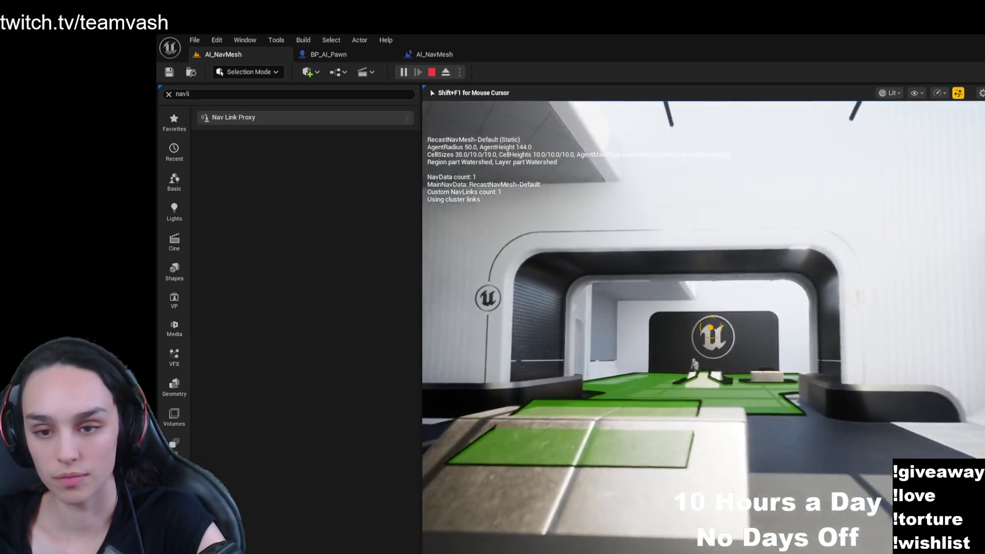
key(w)
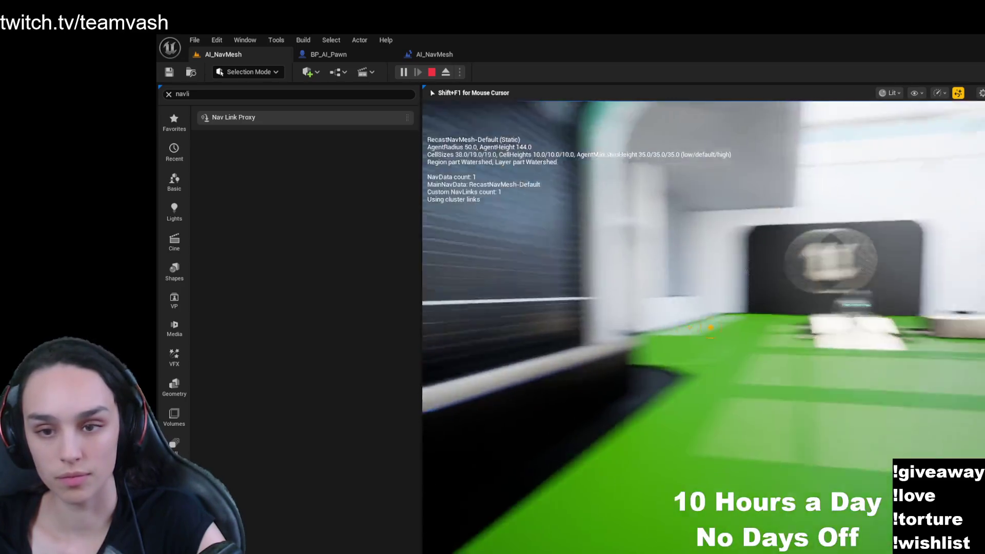
key(w)
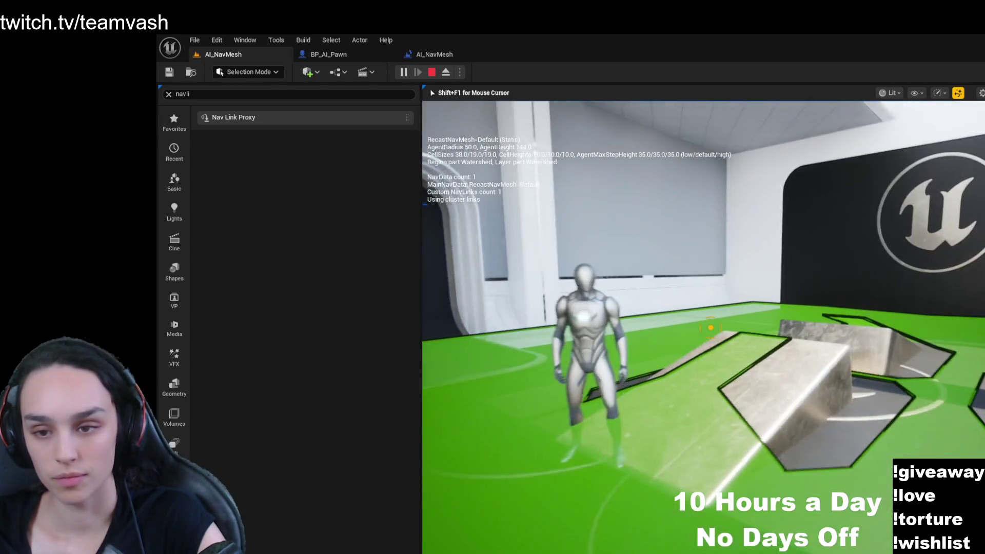
key(w)
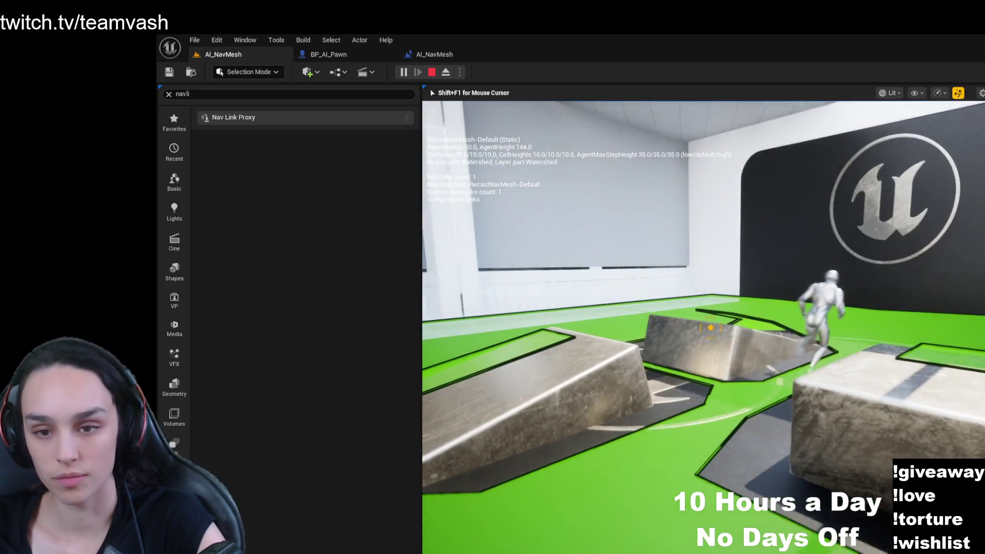
key(w)
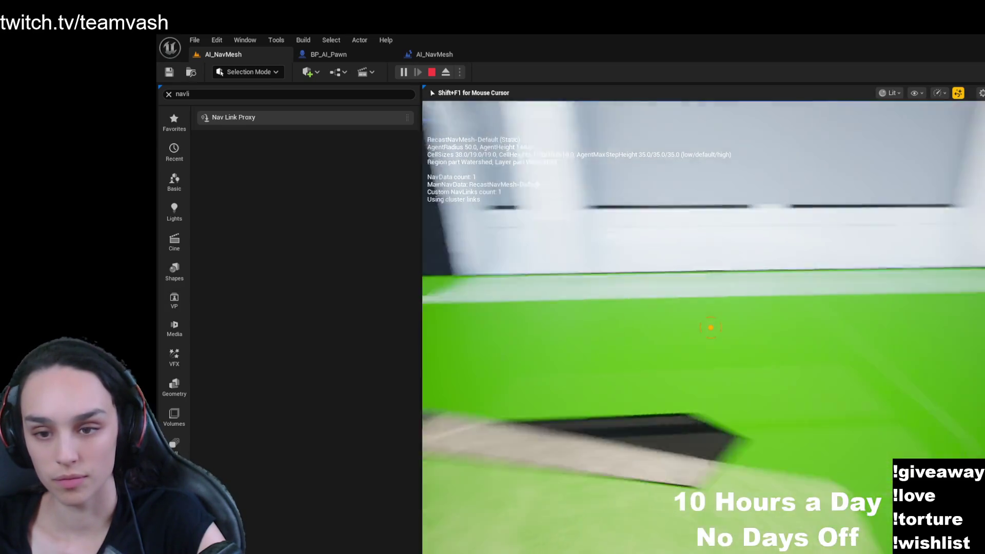
key(w)
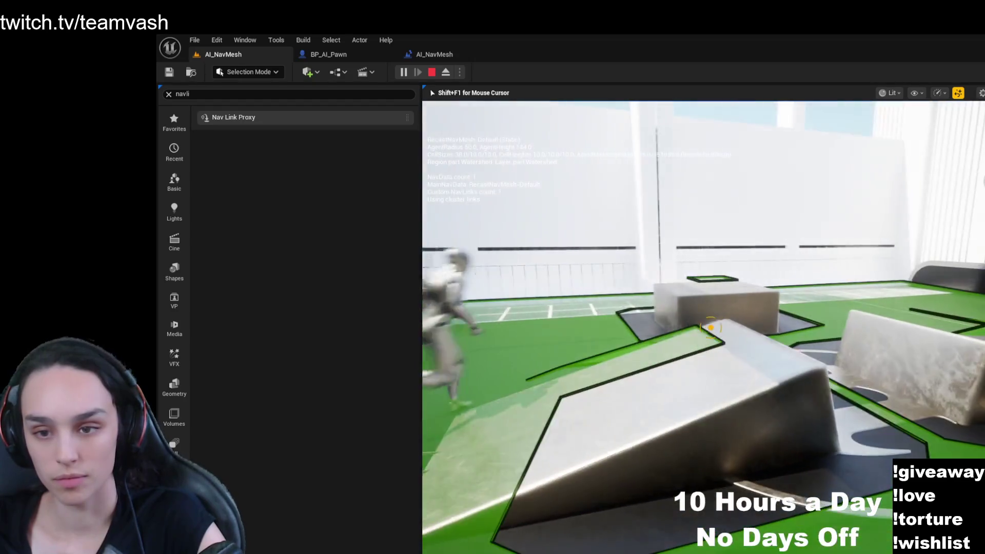
key(w)
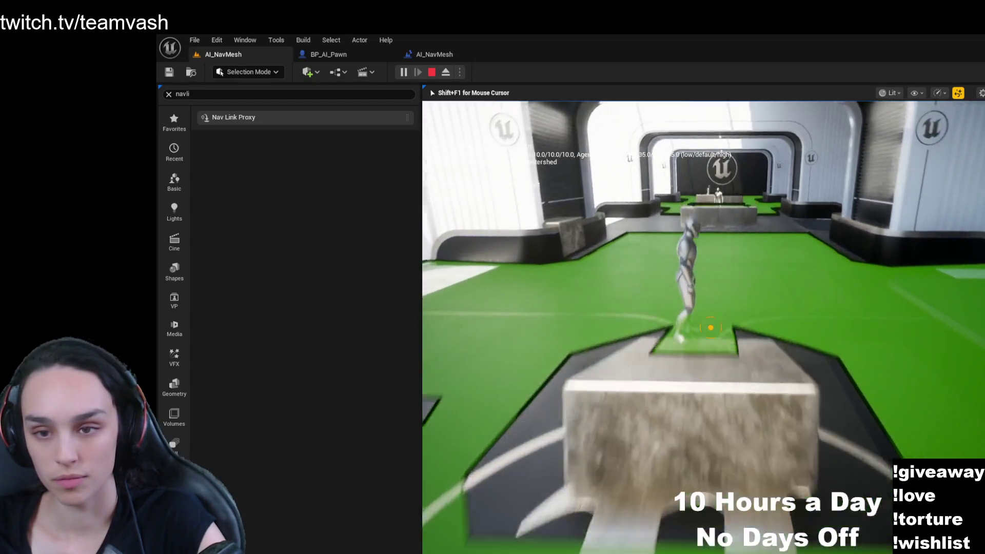
key(w)
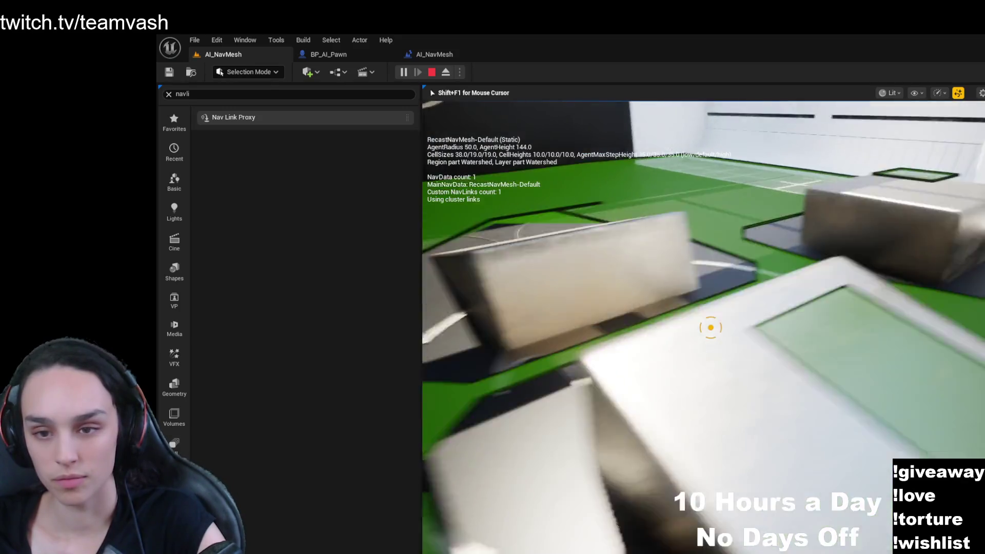
key(w)
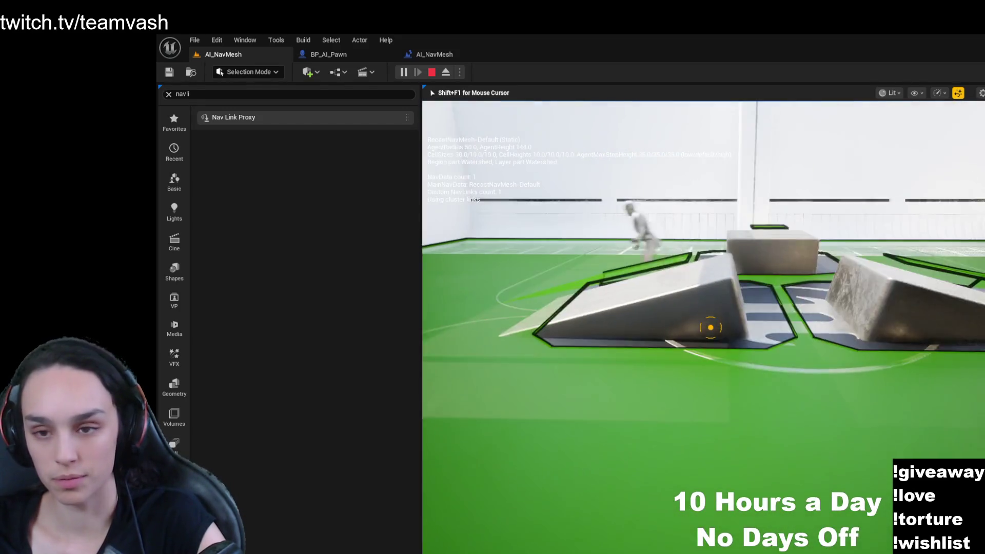
key(w)
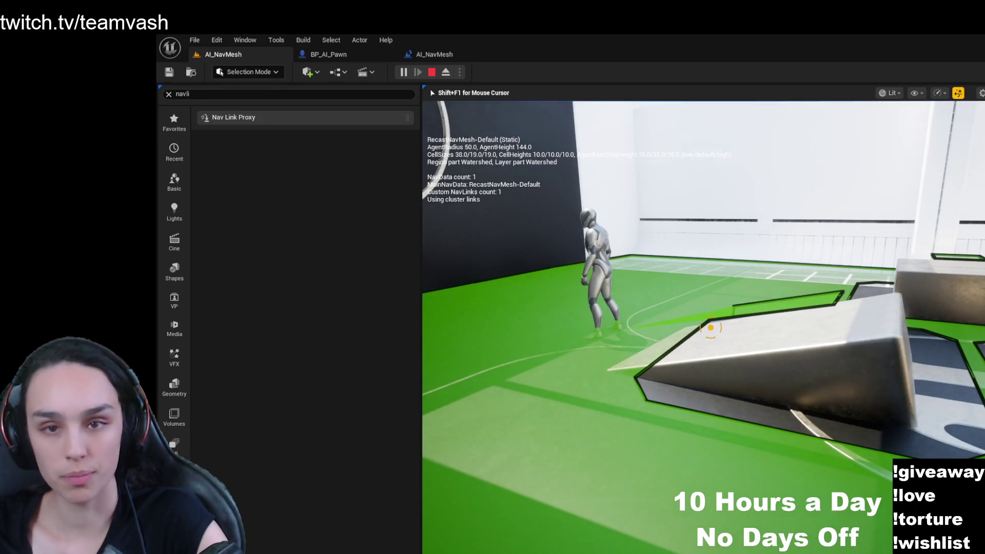
- Eject from the game and drag the right ramp higher while play continues
key(shift+F1)
click(445, 72)
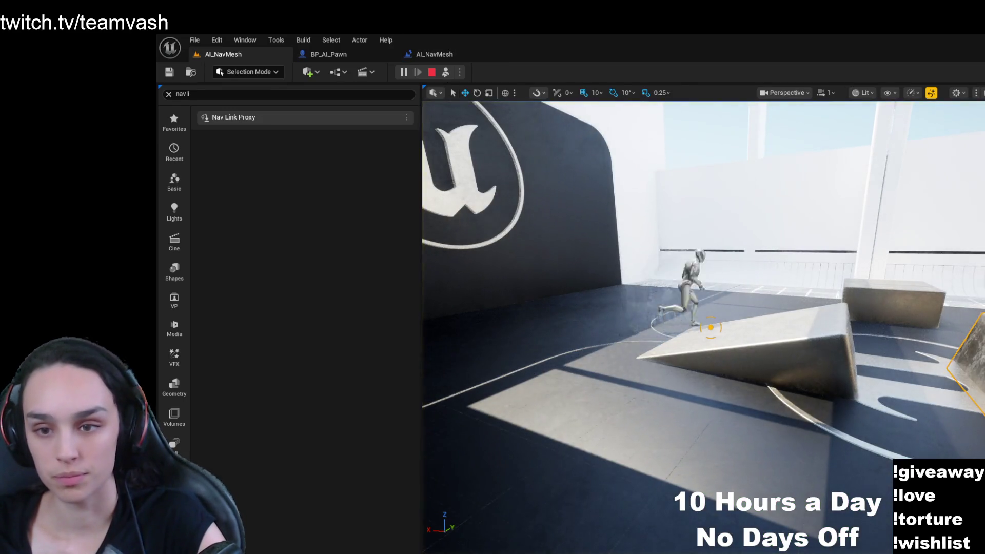
drag(813, 352, 855, 341)
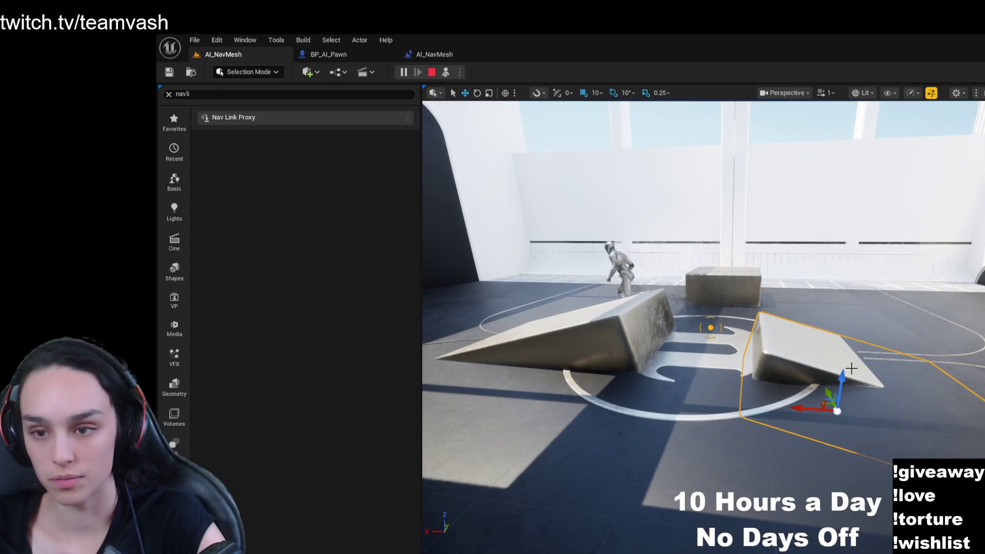
mouse_move(851, 370)
mouse_down()
mouse_move(851, 293)
mouse_move(841, 359)
mouse_move(821, 359)
mouse_up()
drag(710, 327, 711, 327)
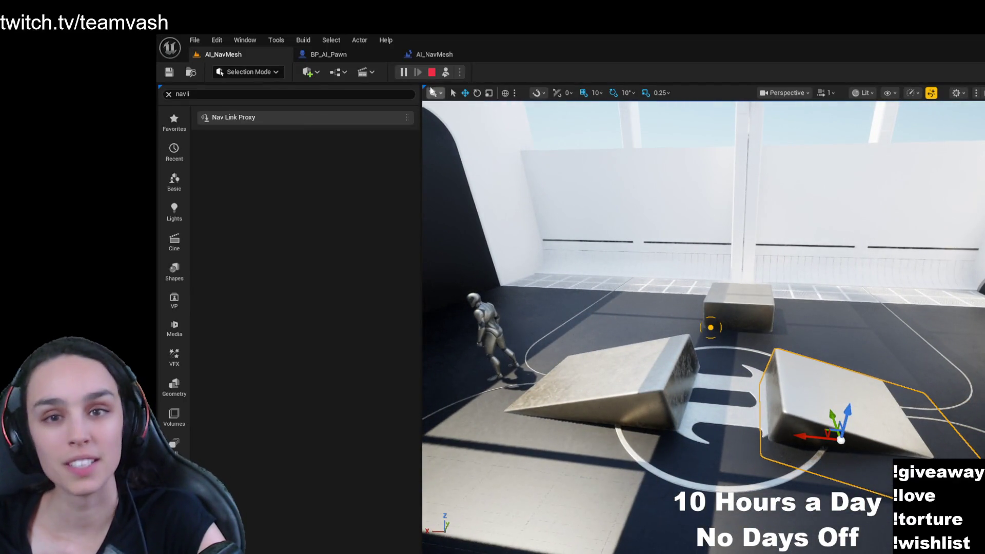
- Stop the running play session with Escape
key(Escape)
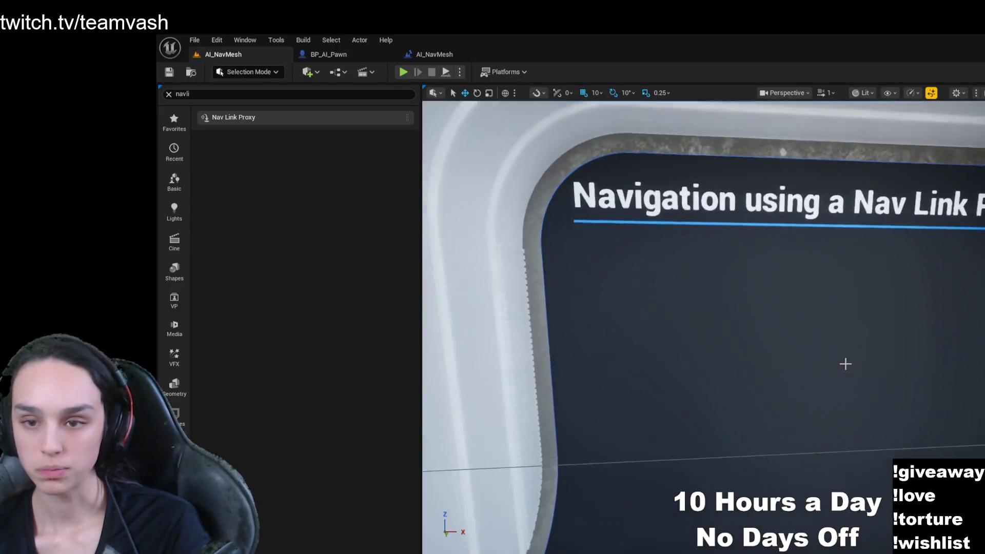
- Select the Nav Link Proxy sign and frame it in the viewport
click(841, 365)
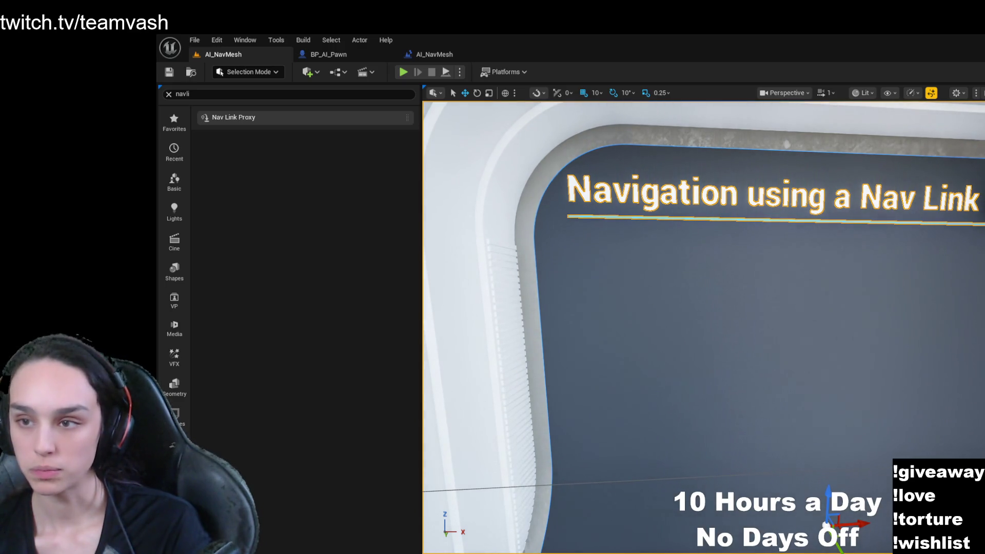
key(f)
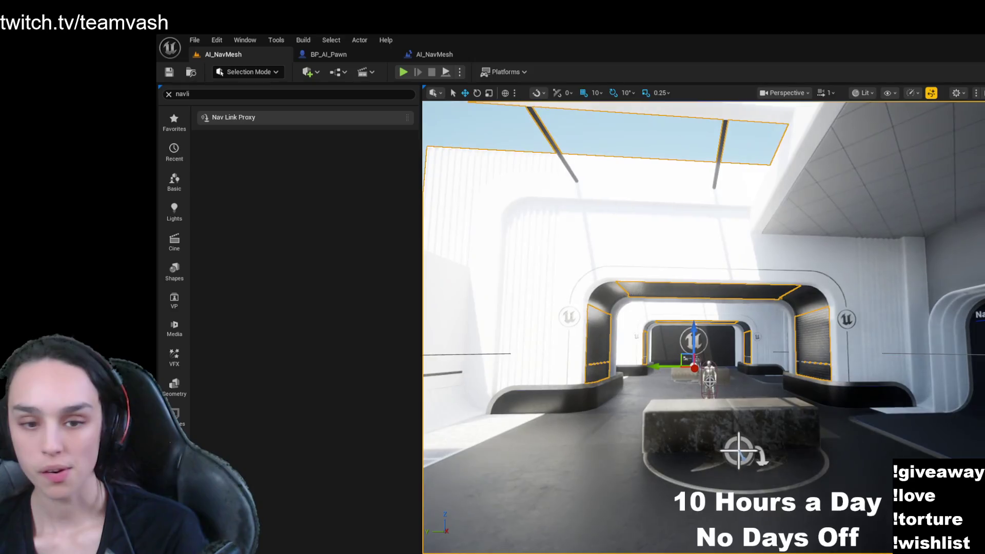
- In the Content Browser, go up from Navmesh to Content > Maps and peek into the AI maps folder
key(ctrl+space)
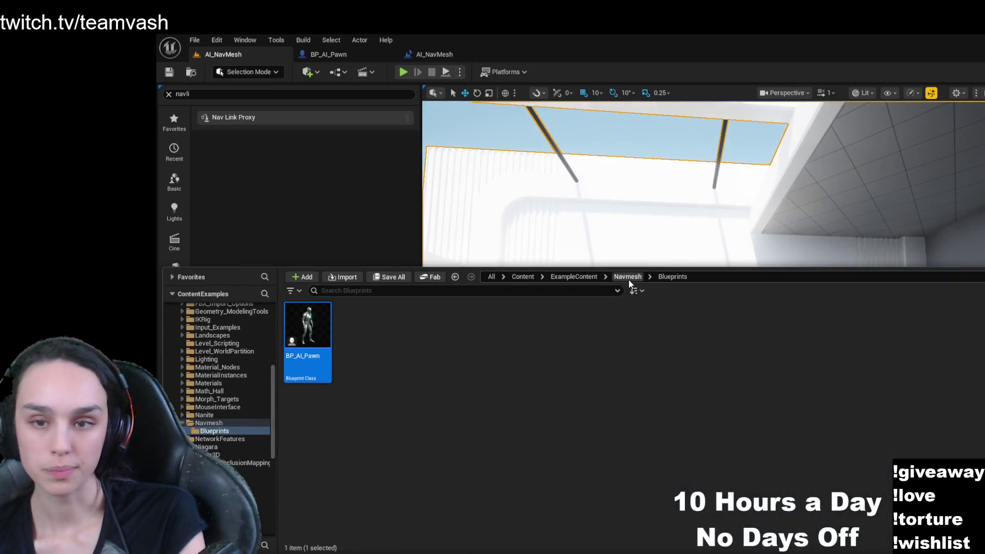
click(628, 276)
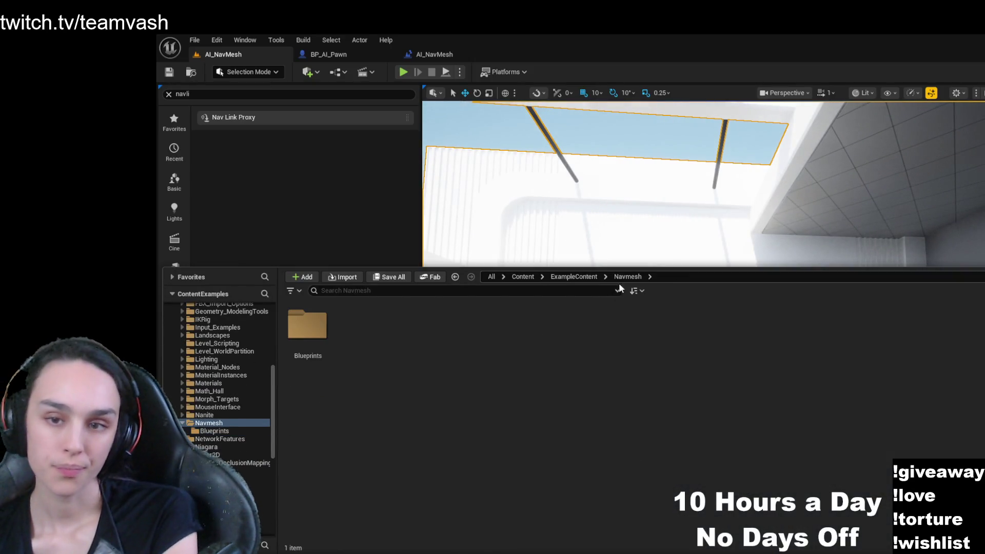
click(574, 278)
click(523, 278)
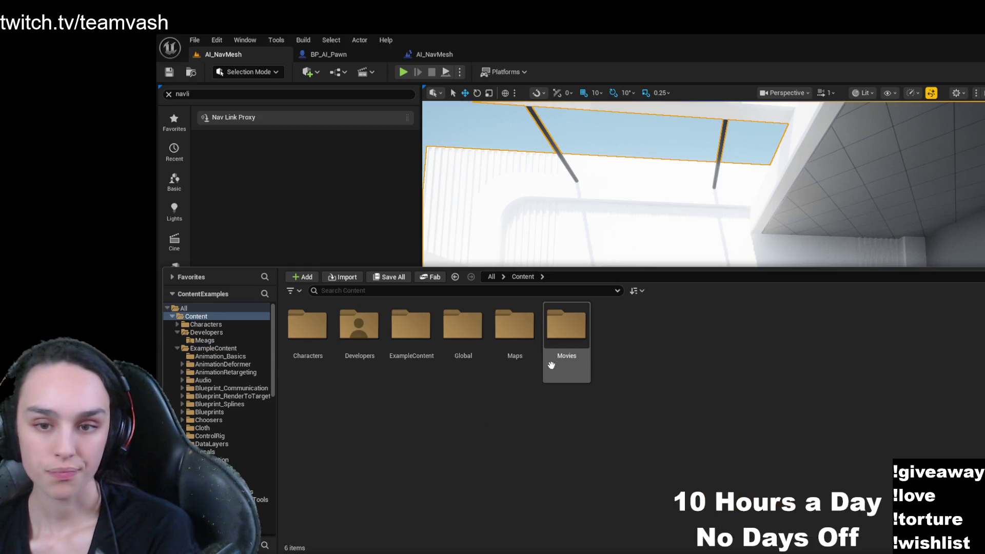
double_click(514, 328)
double_click(320, 339)
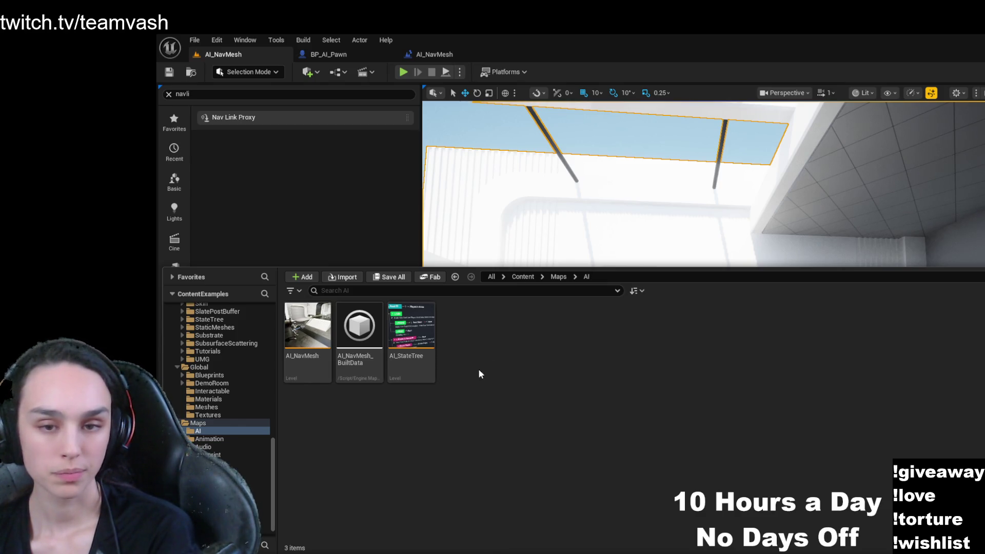
- Open the Animation_Choosers level from Maps > Animation
click(558, 277)
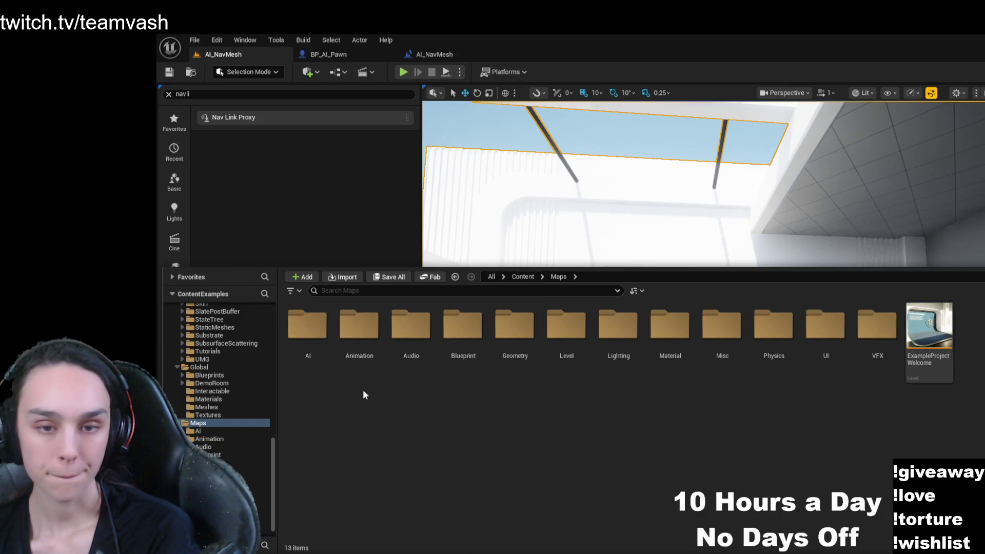
double_click(359, 325)
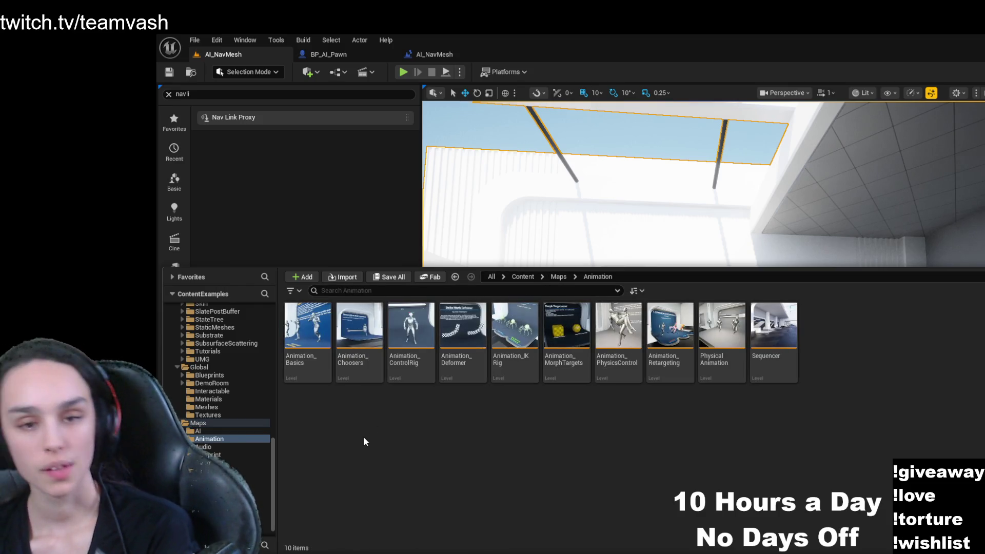
click(363, 369)
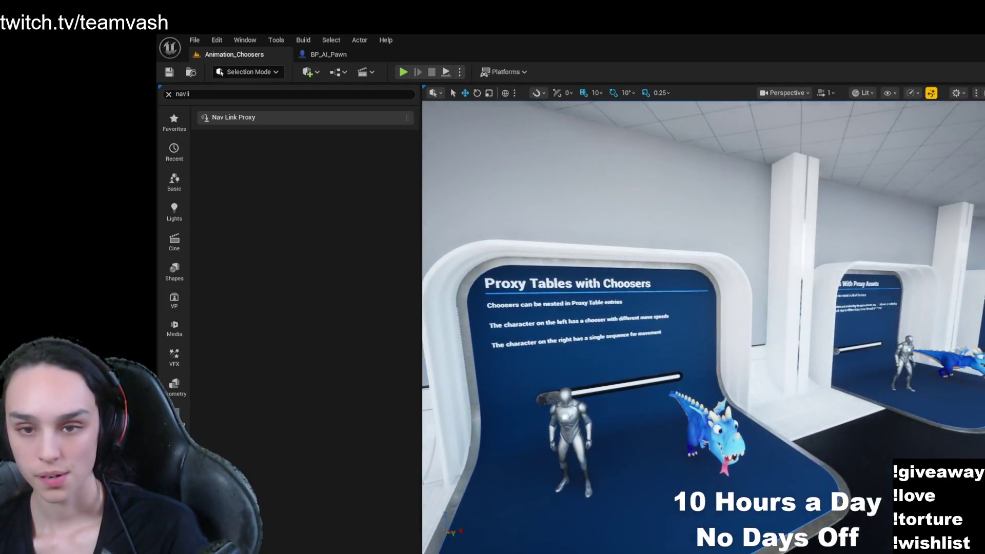
key(ctrl+space)
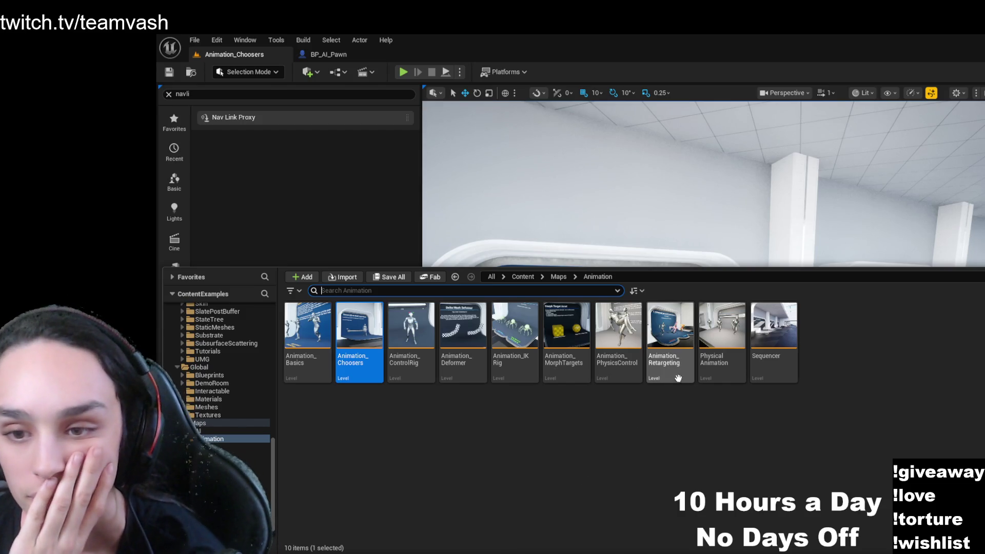
- Open the Sequencer level and fly past the Transform Track display to the Sequencer info sign
click(778, 370)
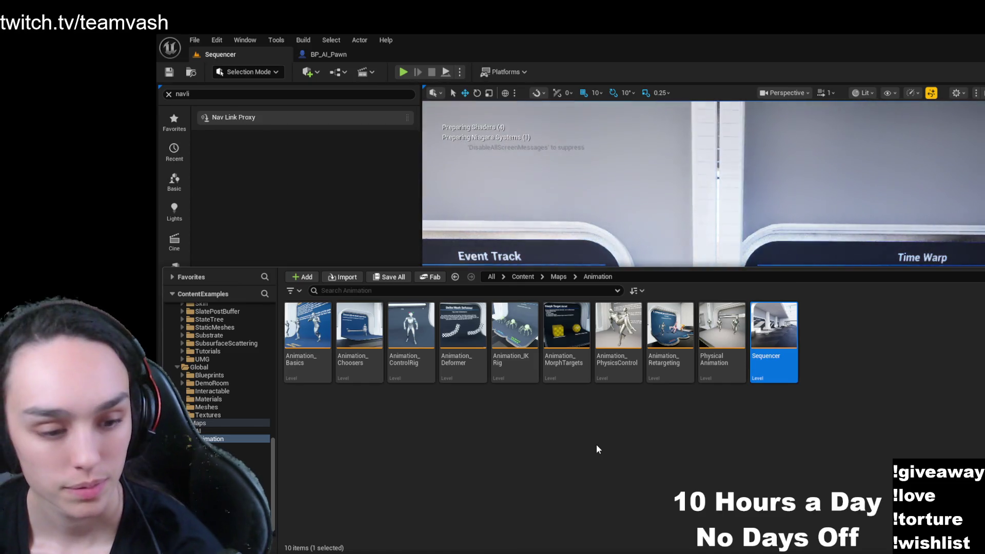
drag(699, 229, 699, 228)
key(s)
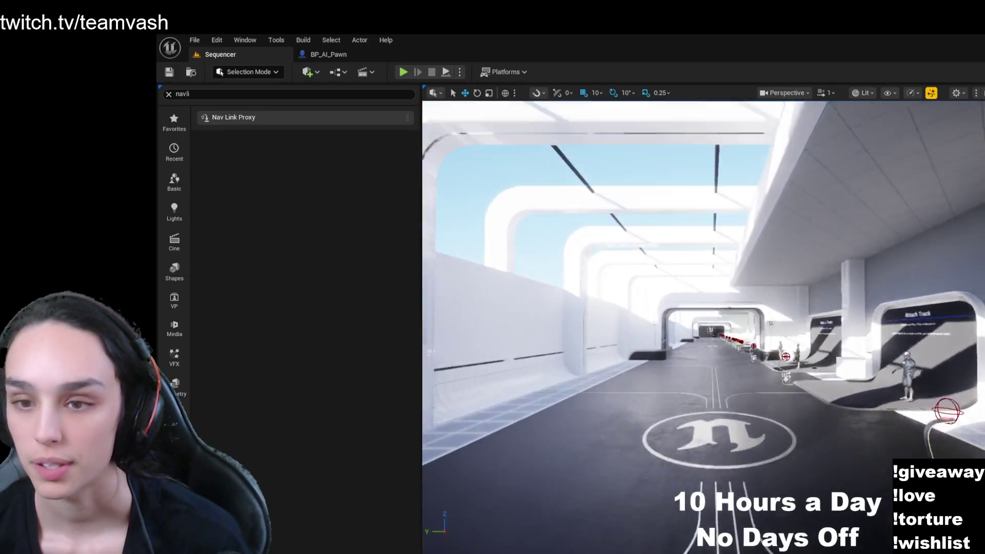
key(w)
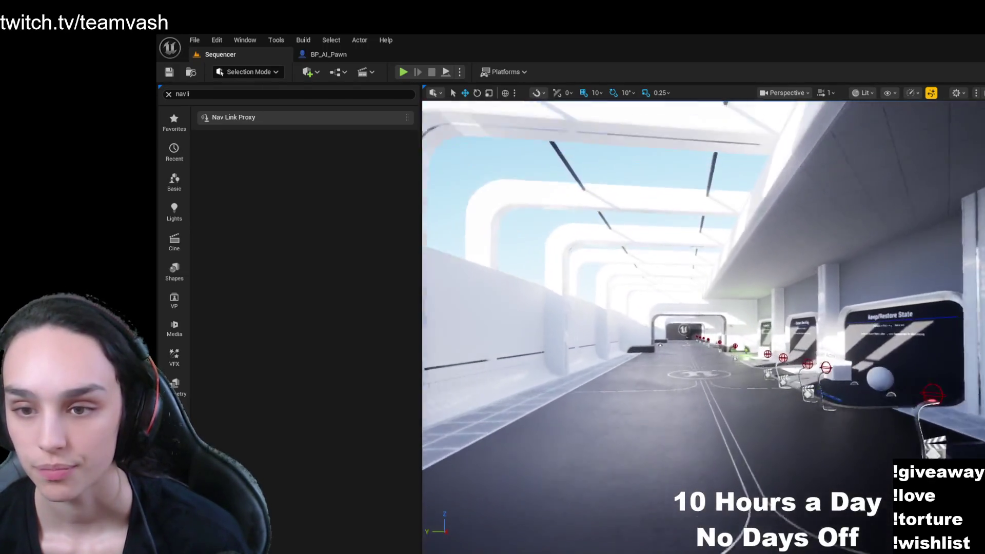
key(w)
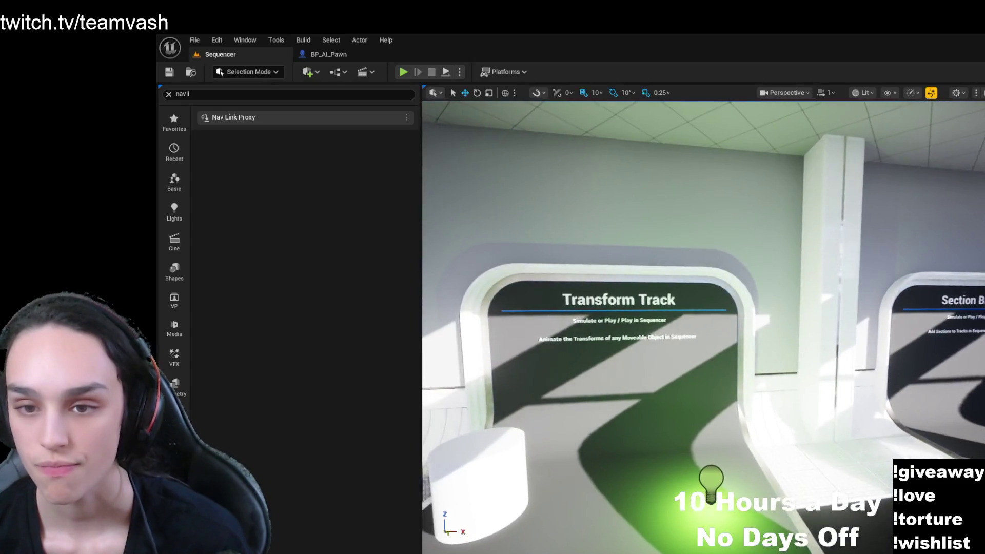
key(w)
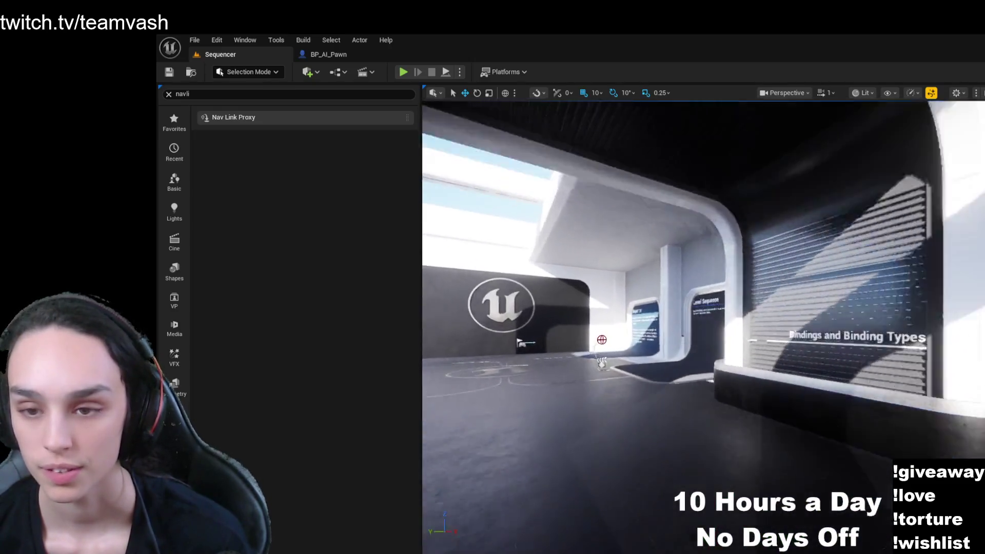
key(w)
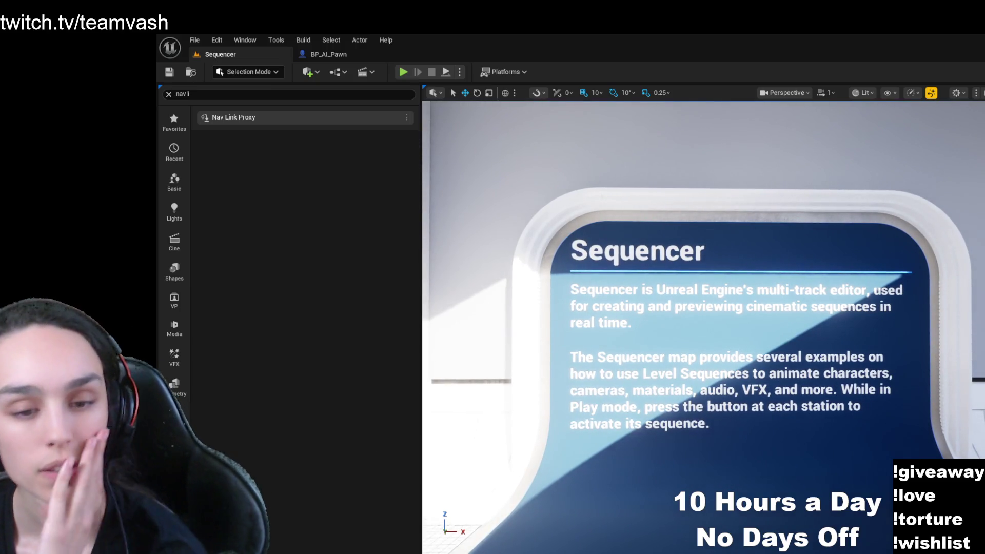
key(ctrl+space)
- Open the Audio example level from Maps > Audio
click(558, 277)
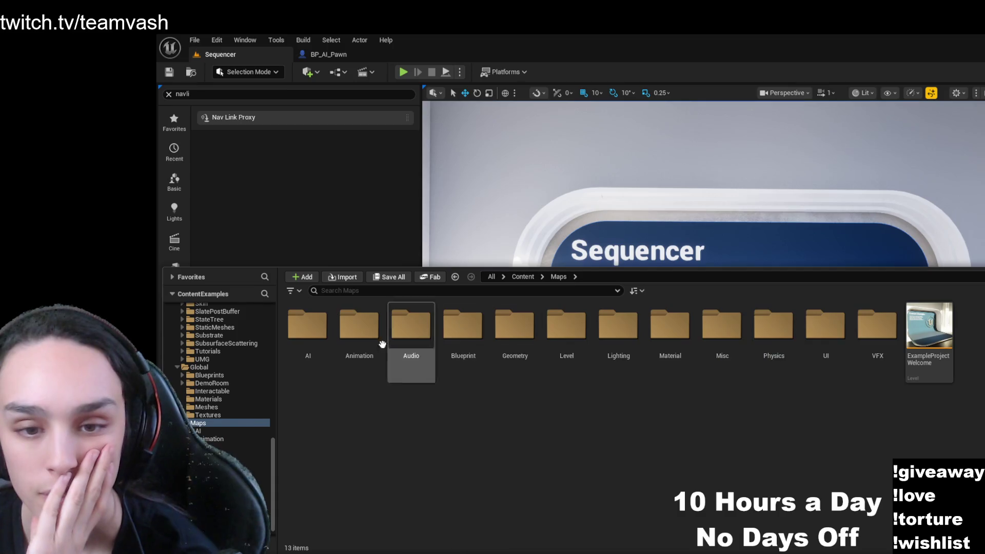
double_click(411, 325)
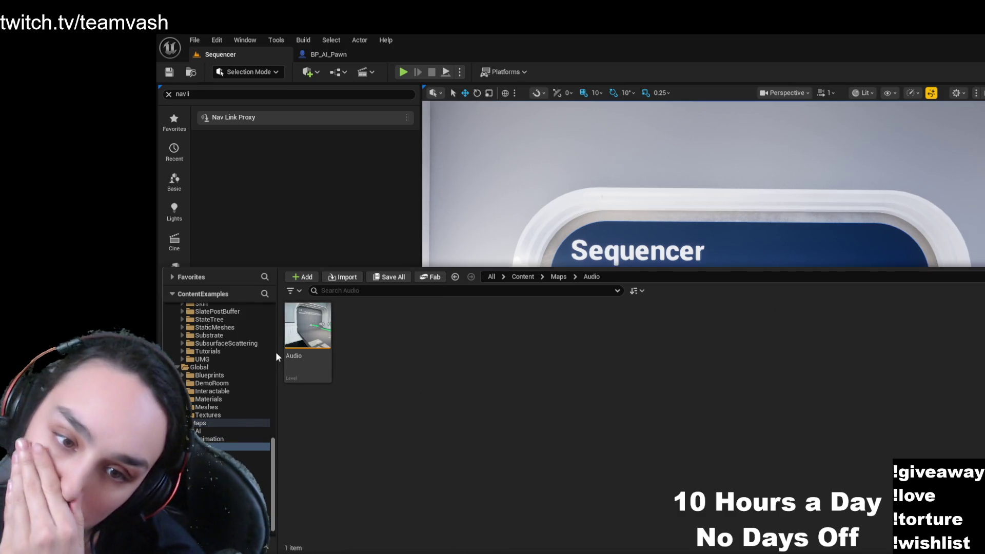
click(326, 333)
double_click(326, 332)
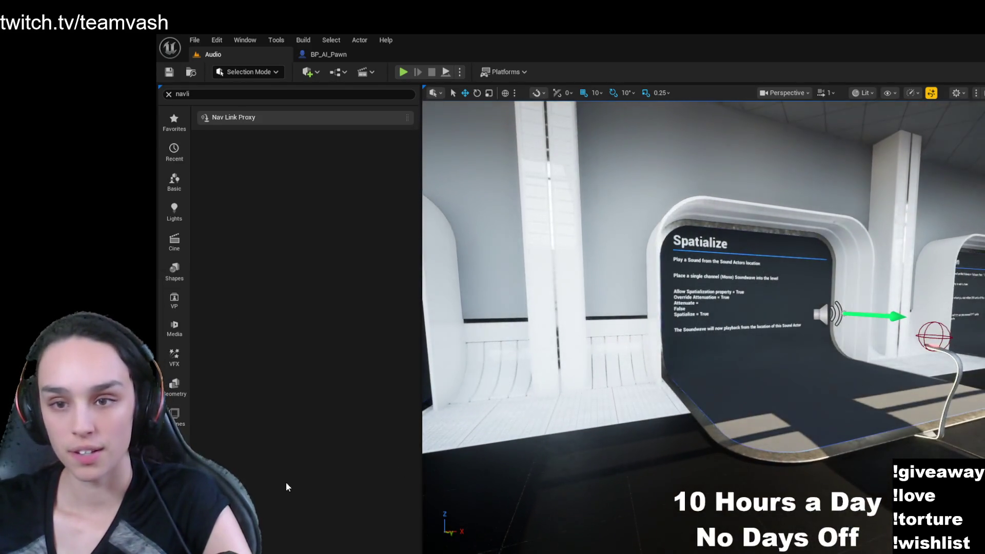
key(ctrl+space)
- Browse the Blueprint and Geometry map folders, then open the Maps > Level folder
click(559, 277)
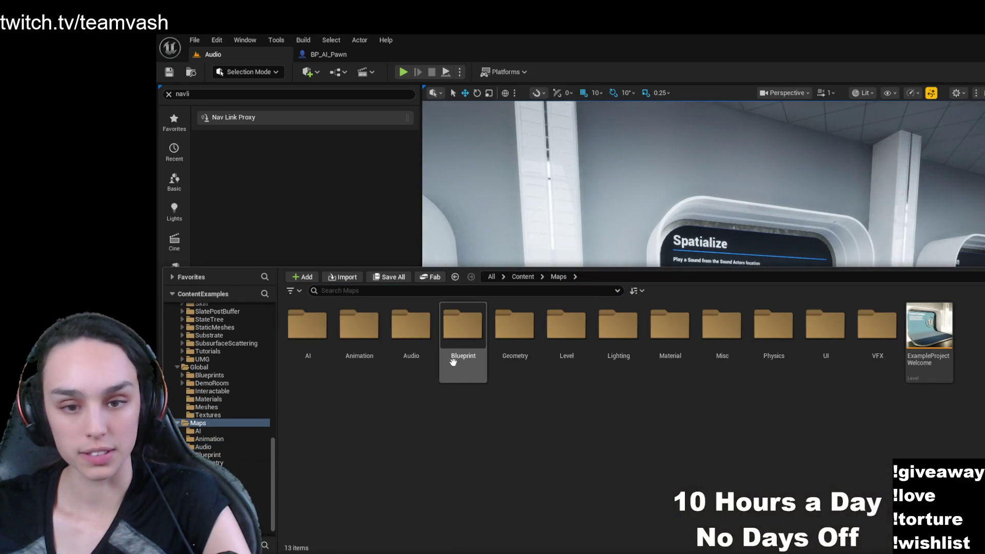
double_click(481, 324)
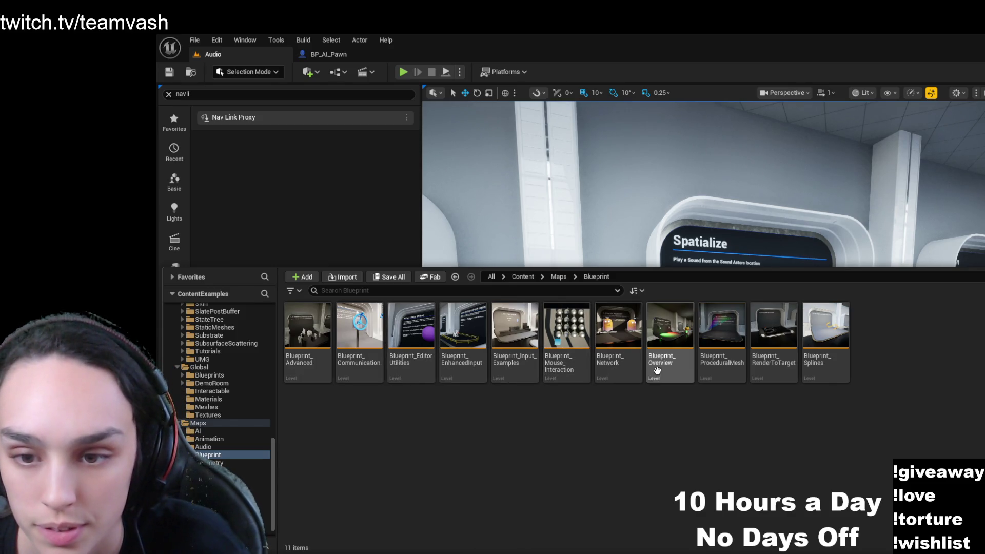
click(559, 276)
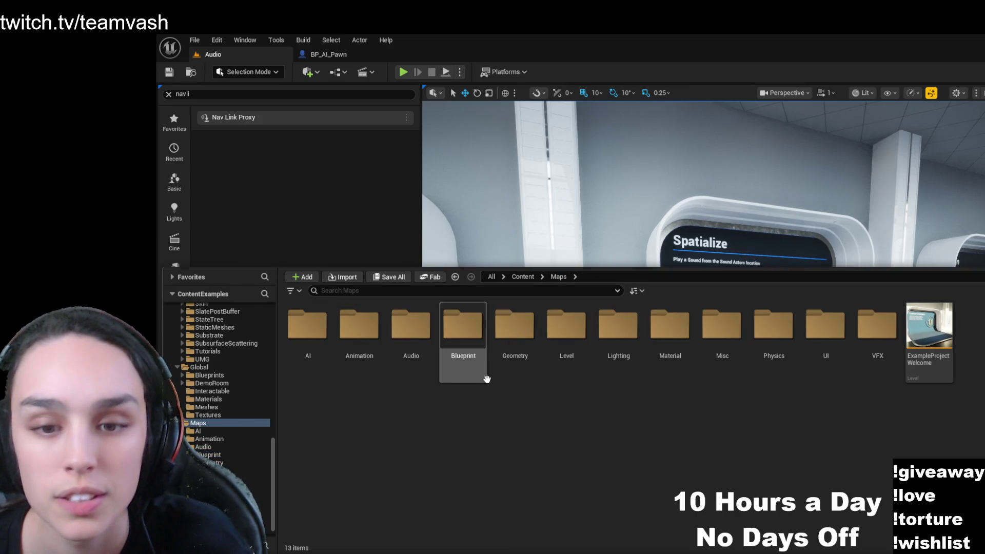
double_click(514, 326)
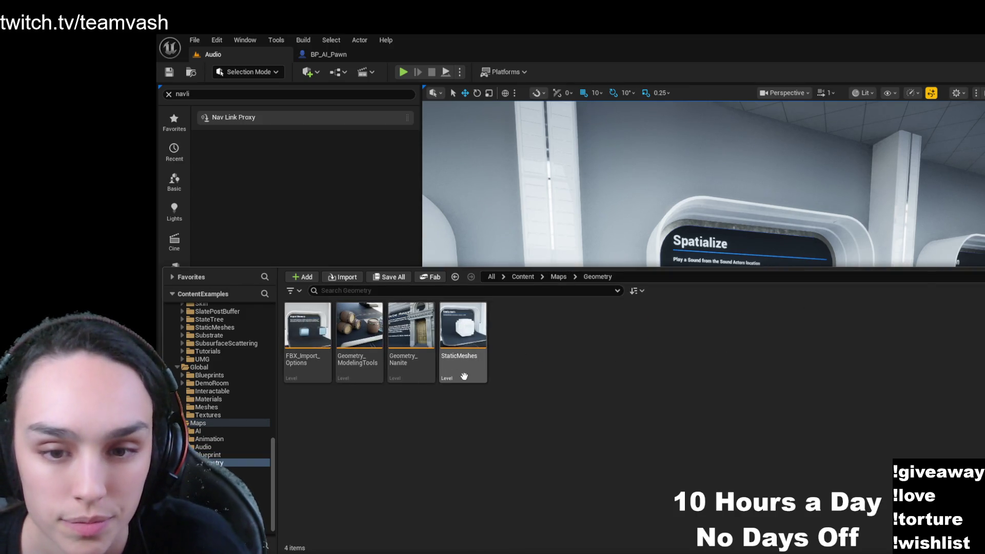
click(559, 278)
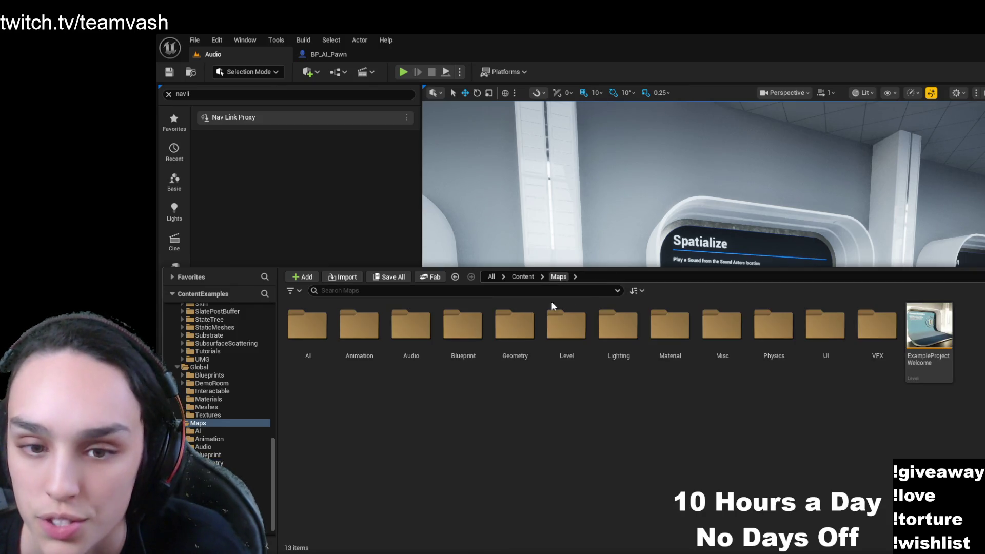
click(567, 341)
double_click(567, 341)
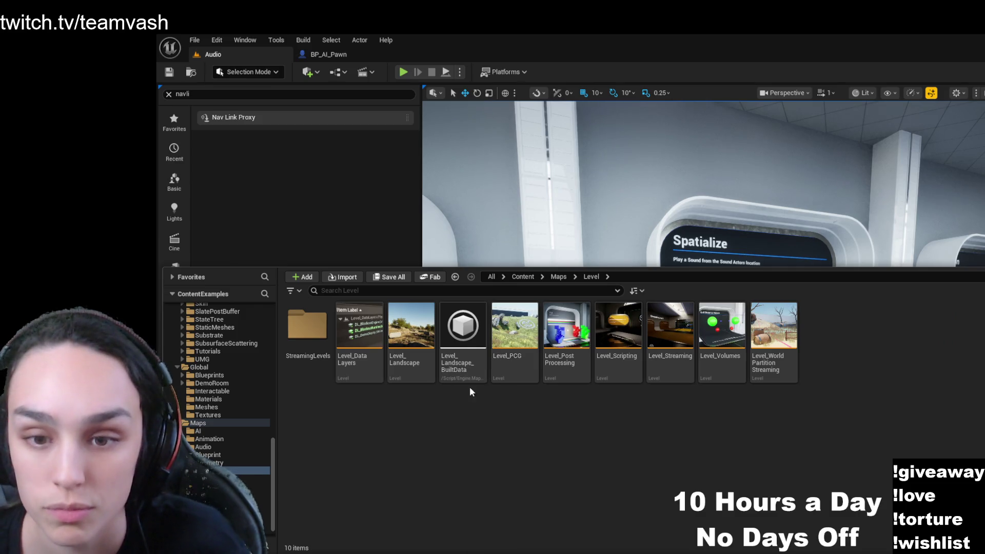
- Open Level_Landscape and fly the camera around its checkered terrain
click(411, 349)
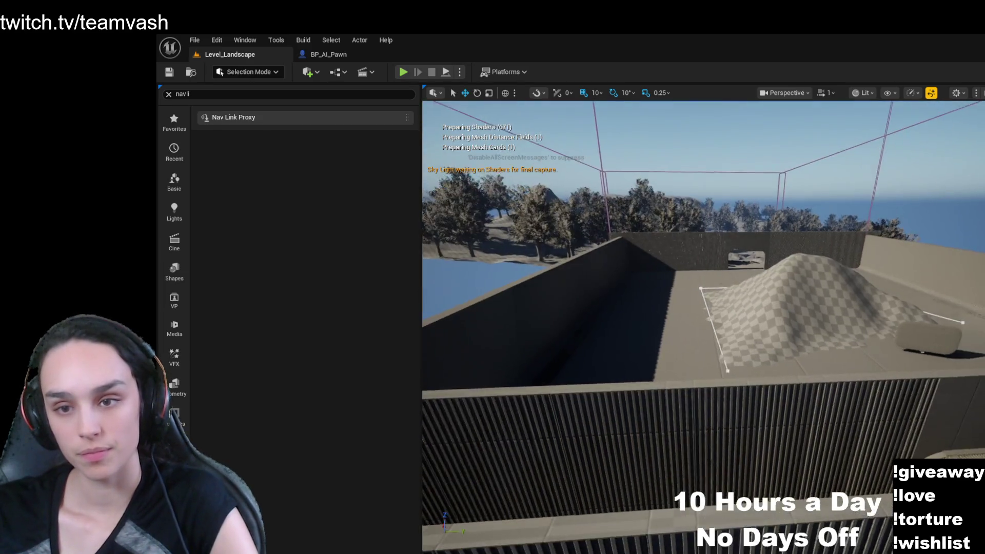
mouse_move(703, 328)
mouse_down()
mouse_move(718, 308)
mouse_move(708, 348)
mouse_move(698, 319)
mouse_move(703, 329)
mouse_move(719, 257)
mouse_move(703, 329)
mouse_up()
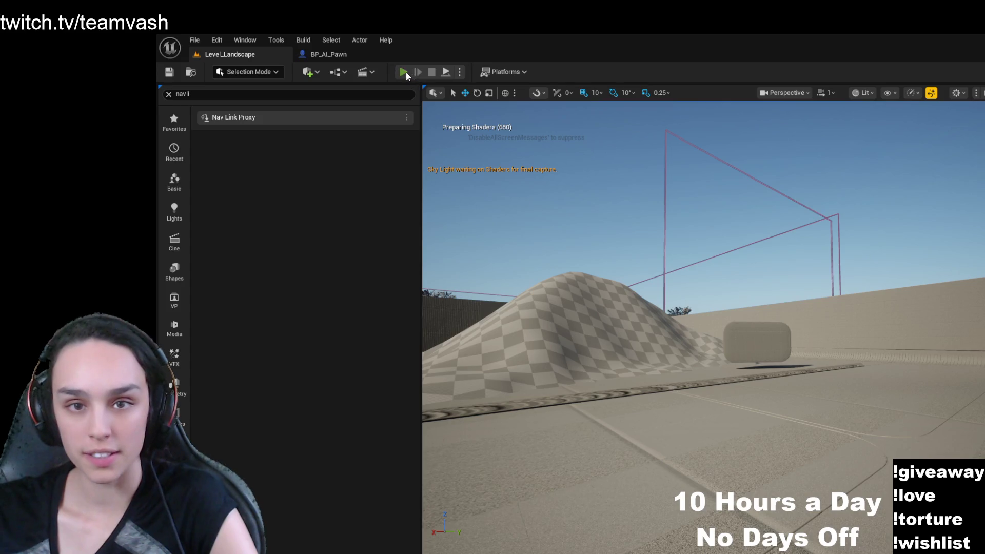